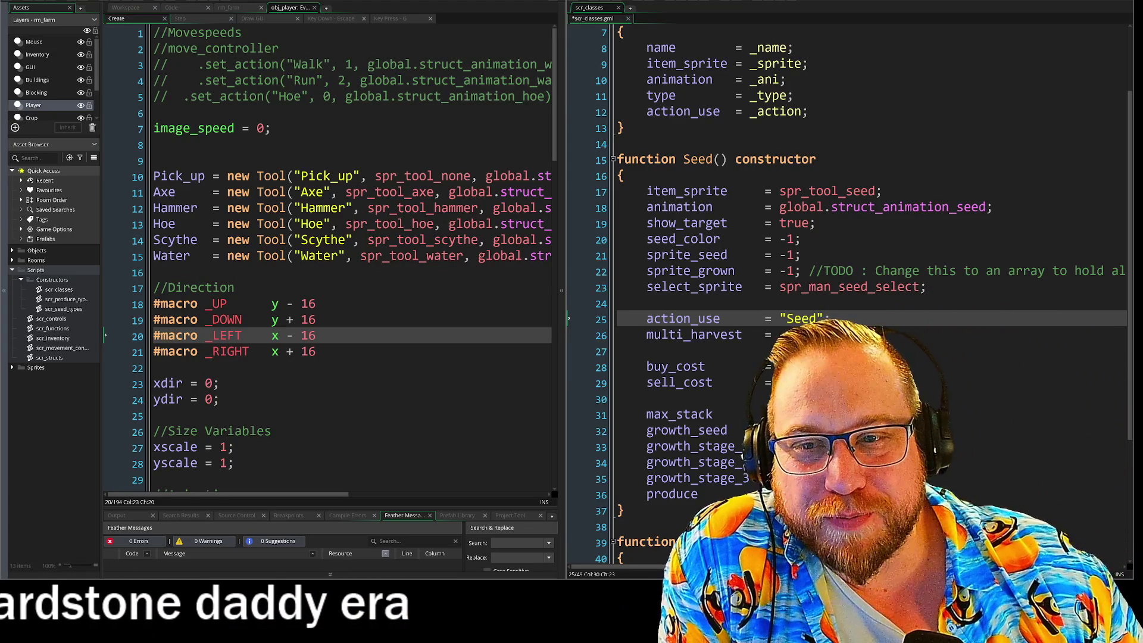
- Collapse the asset panel, widen the obj_player Create code, then maximize the scr_classes script
left_click(4, 290)
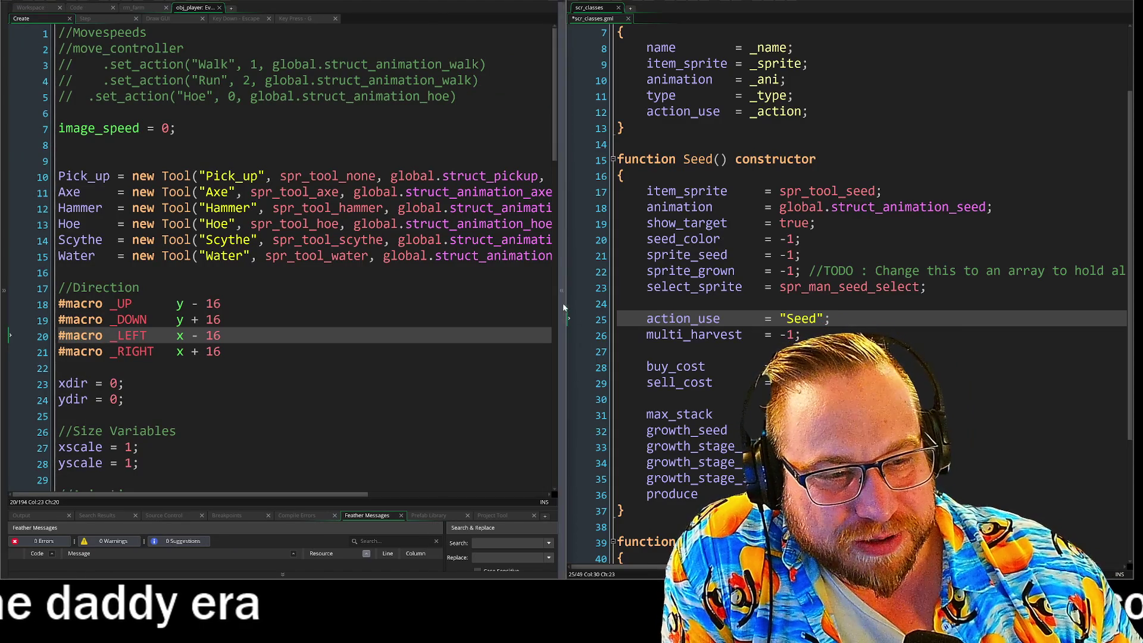
left_click_drag(563, 304, 605, 303)
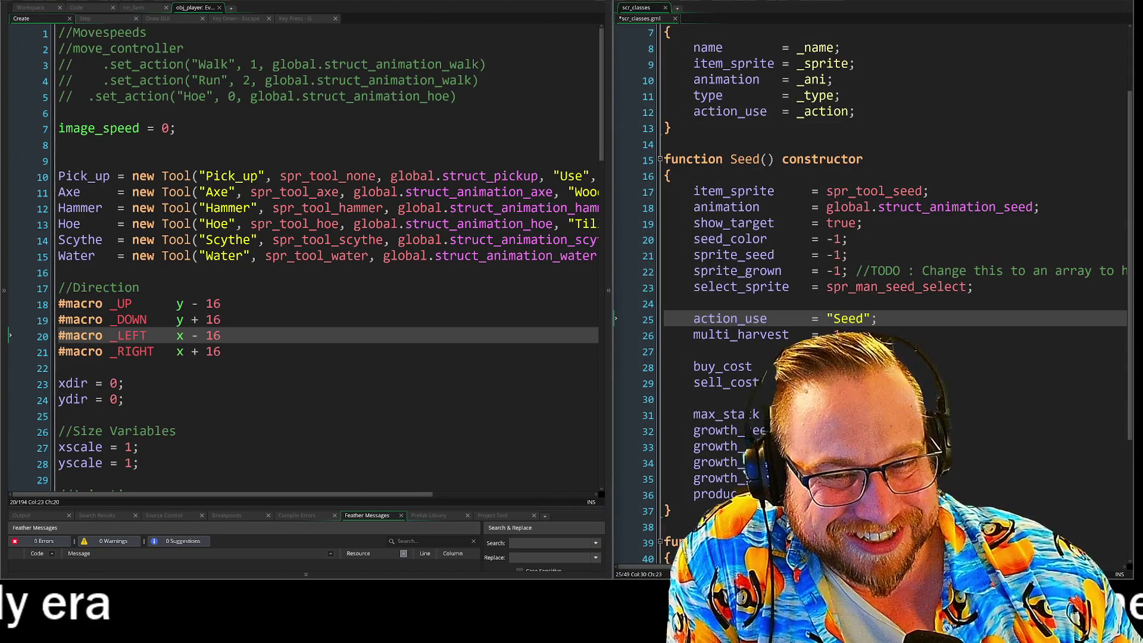
key("Down")
key("Down")
key("Down")
key("Up")
key("Up")
key("Up")
key("Up")
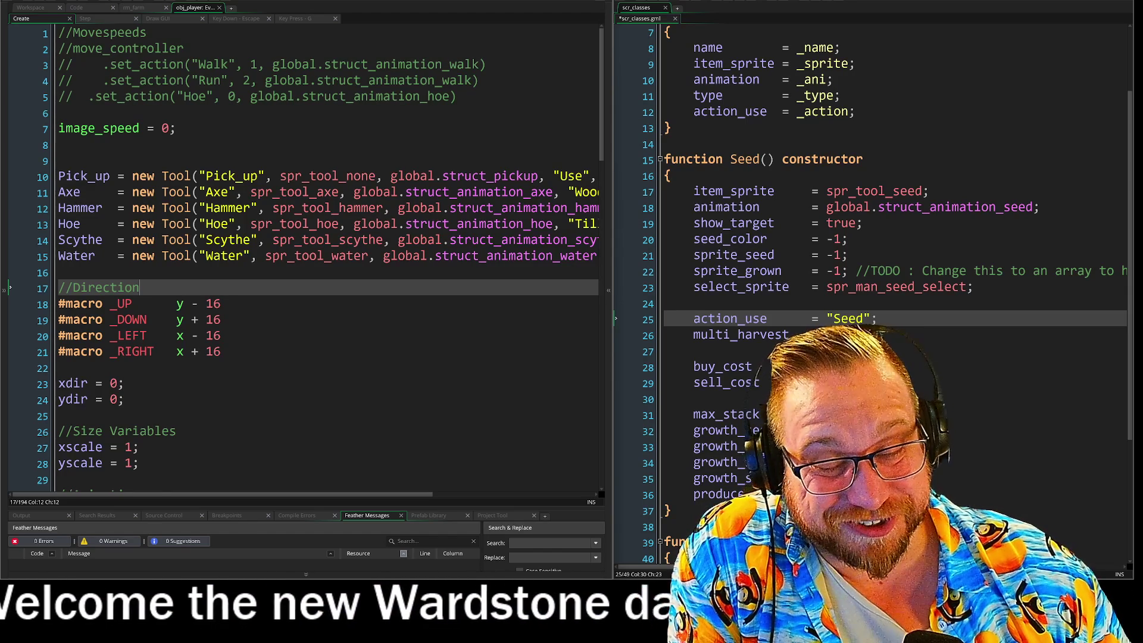
left_click(59, 272)
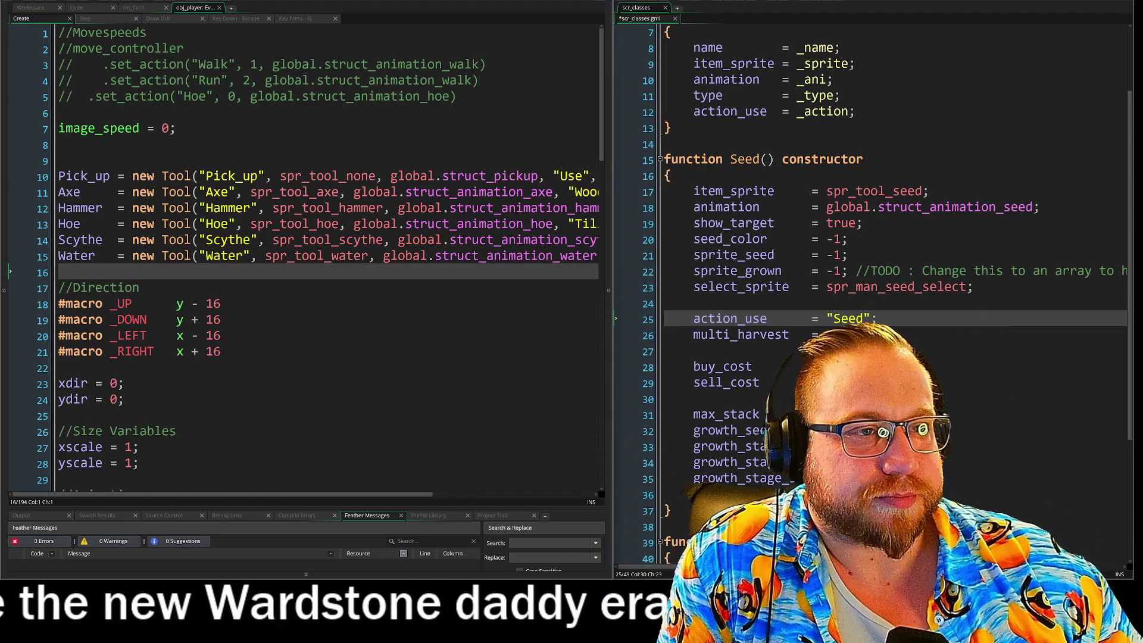
key("super+Up")
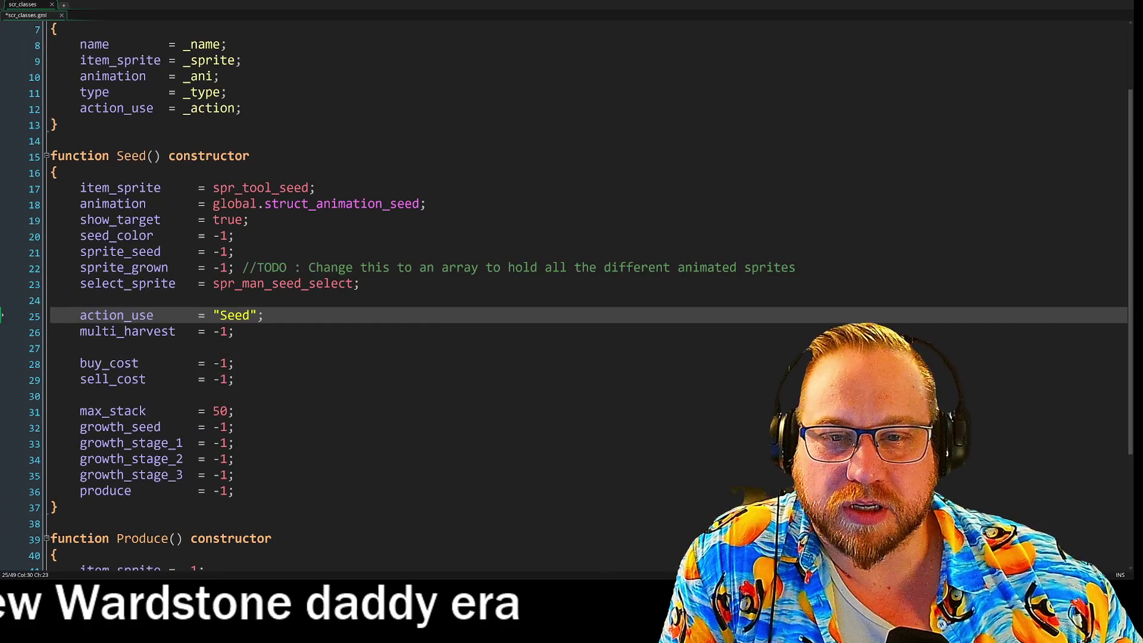
- Review the Seed constructor's variable lines and select the whole seed_color line
left_click_drag(79, 187, 233, 491)
left_click(337, 449)
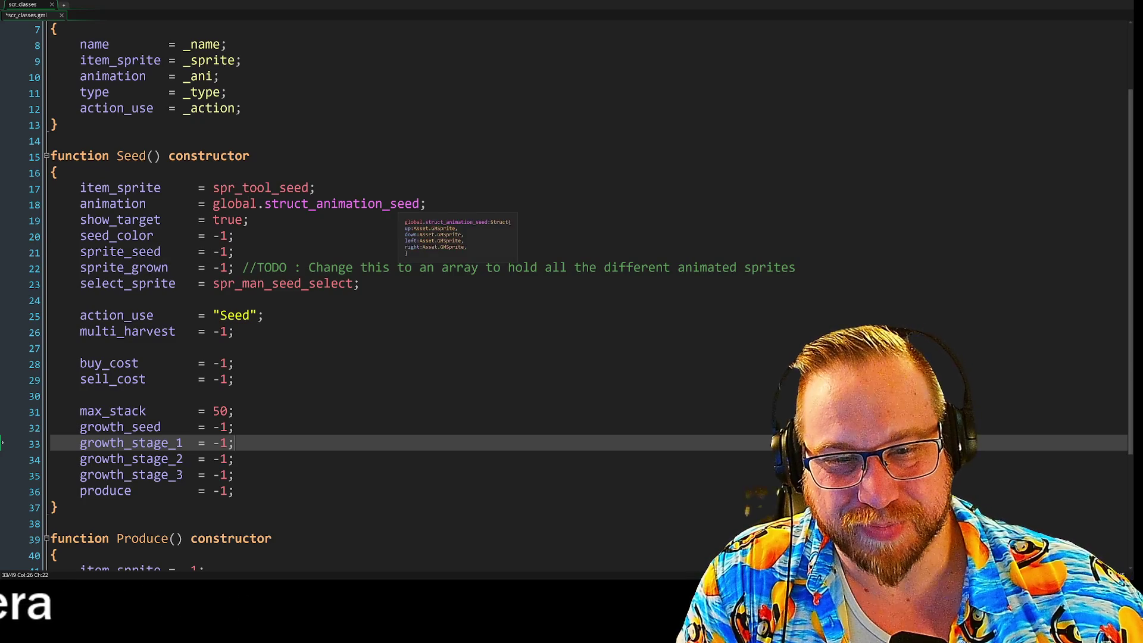
left_click(249, 220)
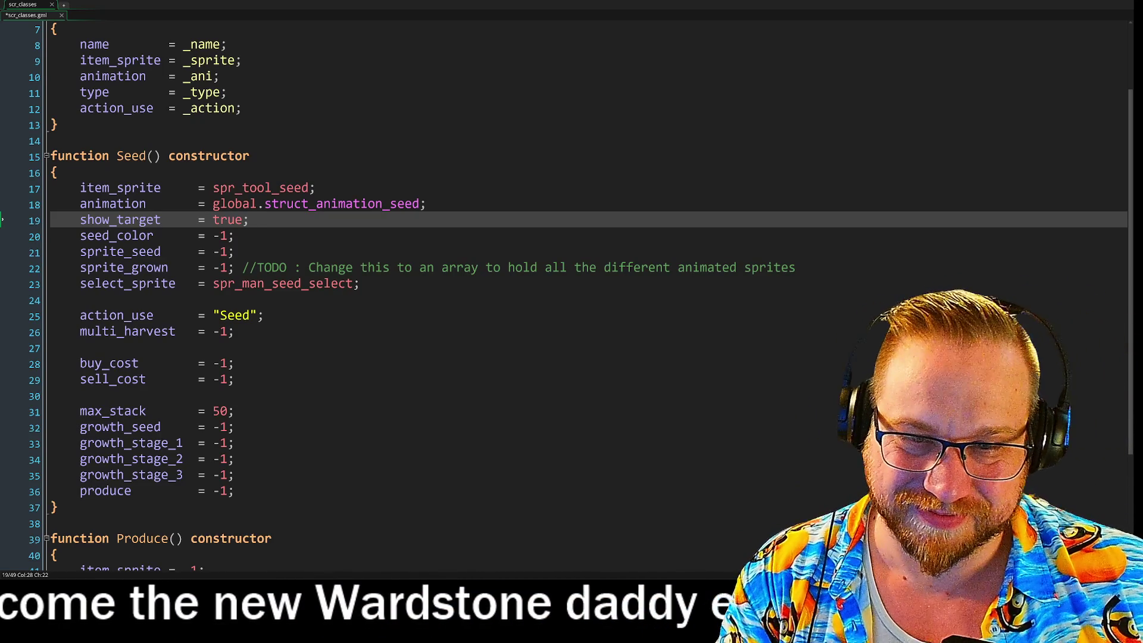
left_click(51, 238)
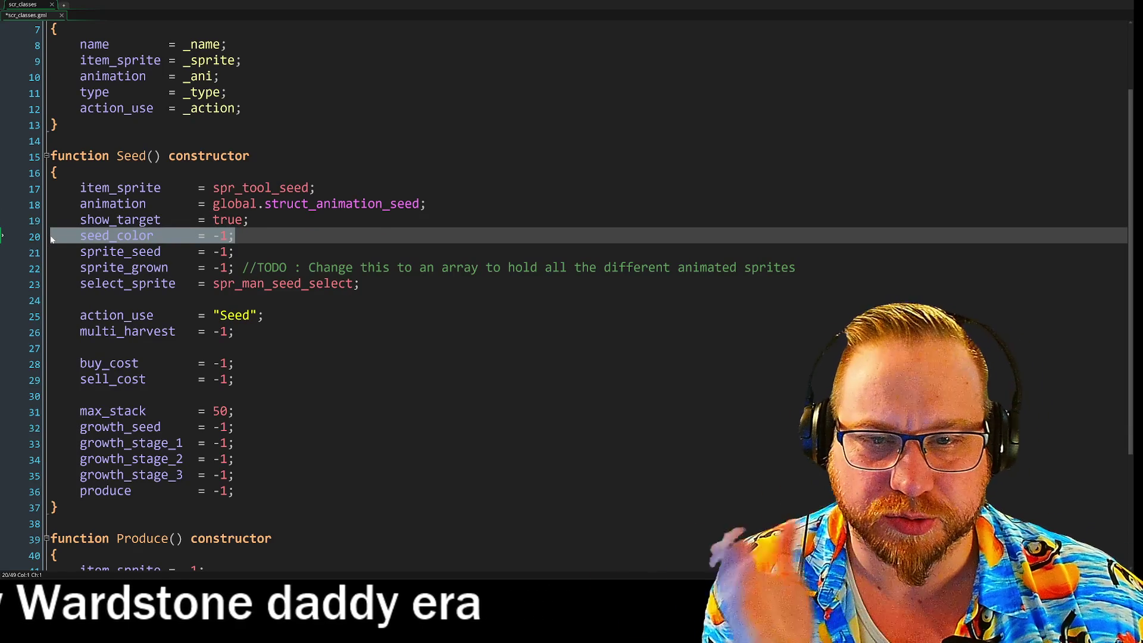
- Delete the seed_color line and add a '_Sprite,' parameter to the Seed() declaration
key("BackSpace")
key("BackSpace")
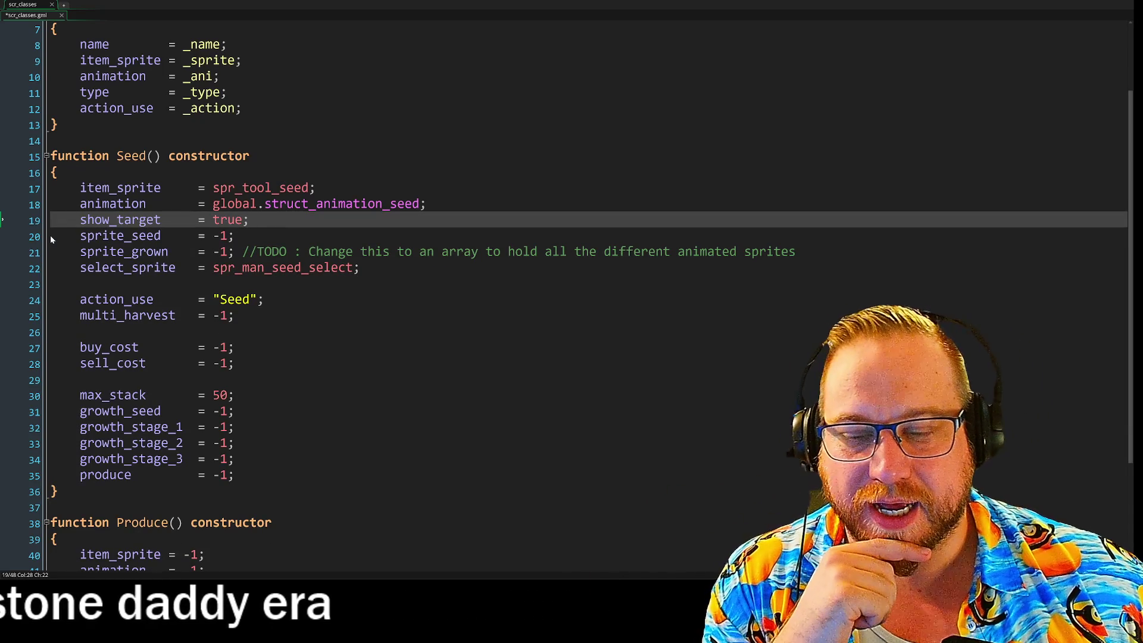
key("Up")
key("Up")
key("Up")
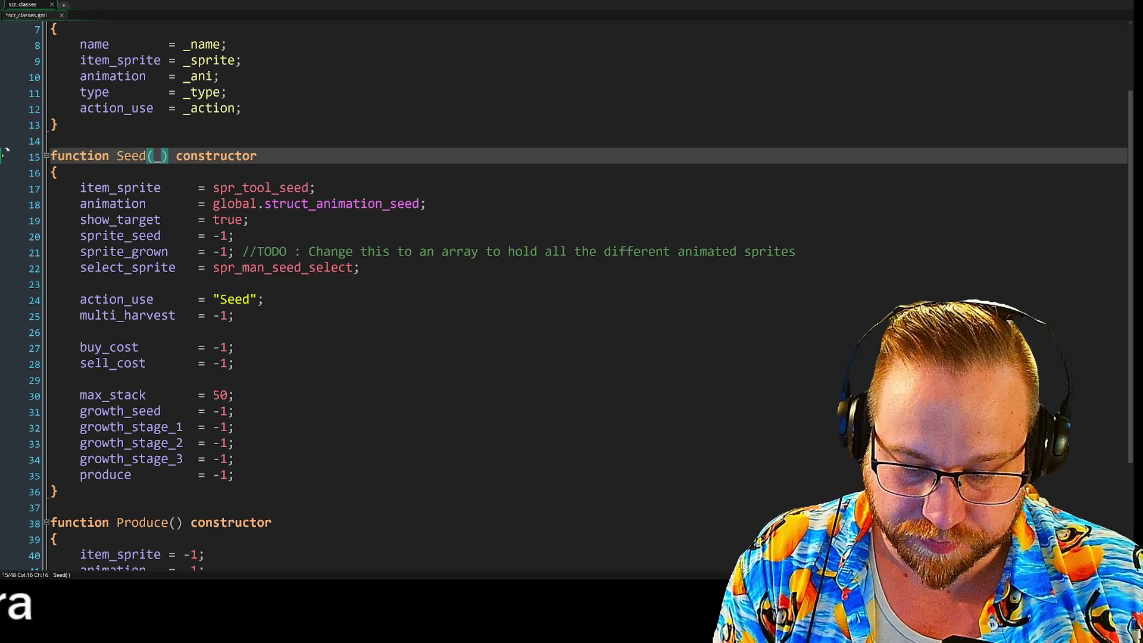
type("SPR")
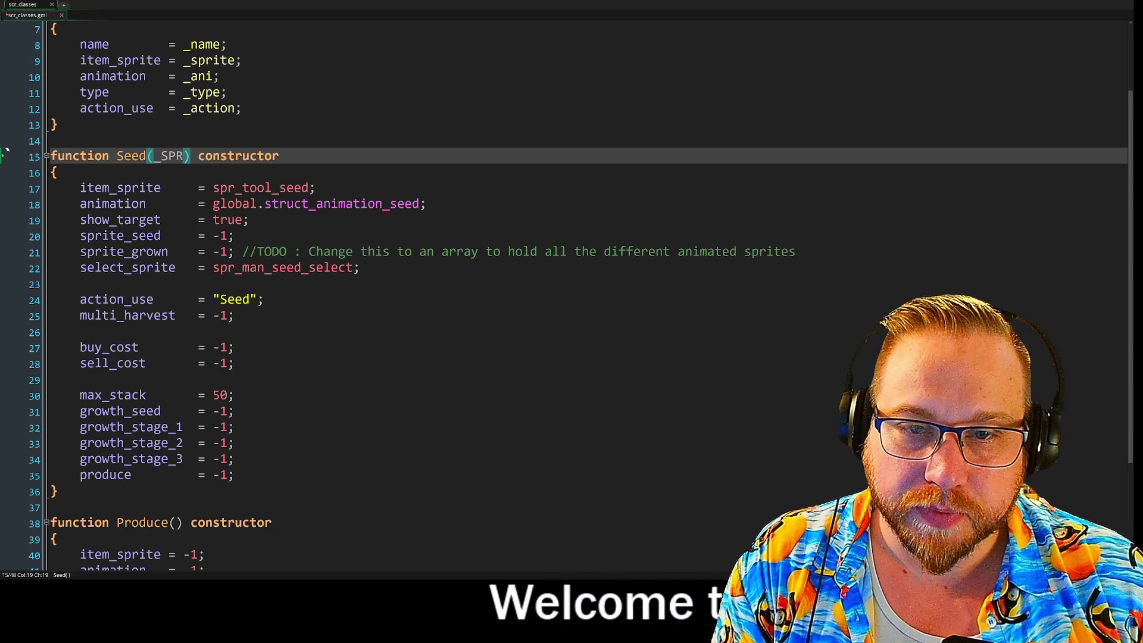
key("BackSpace")
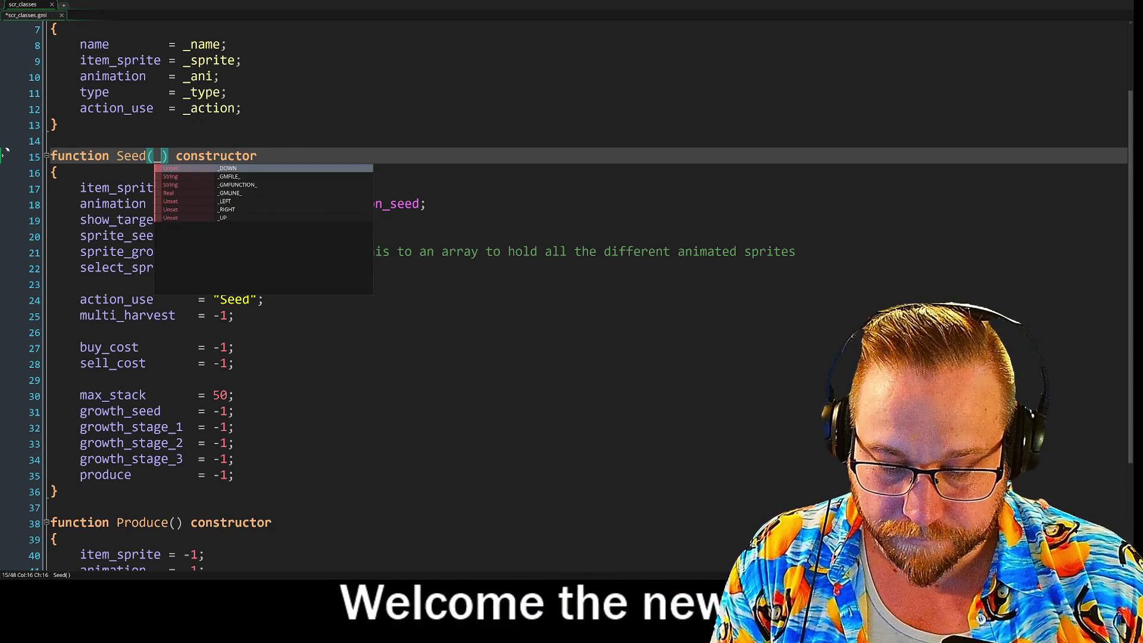
type("S")
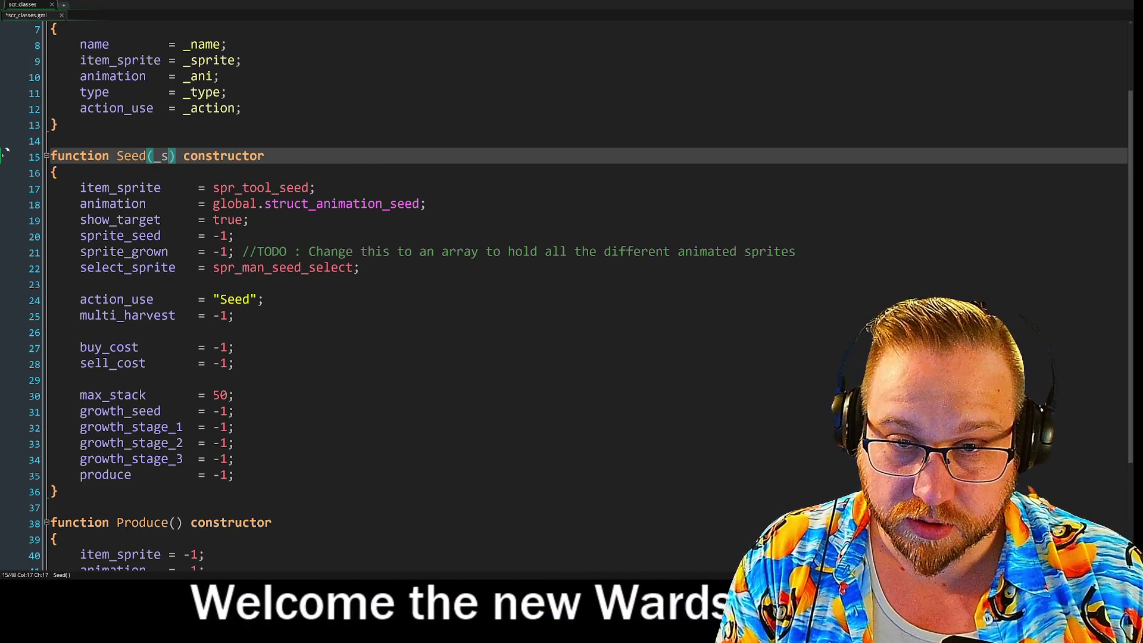
type("prite")
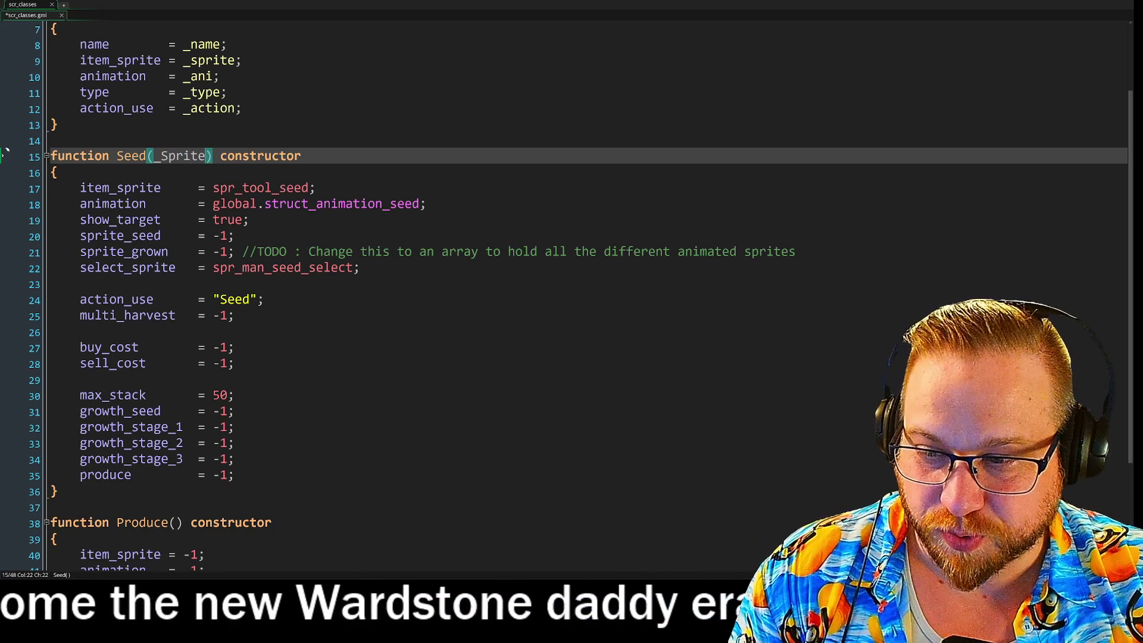
type(",")
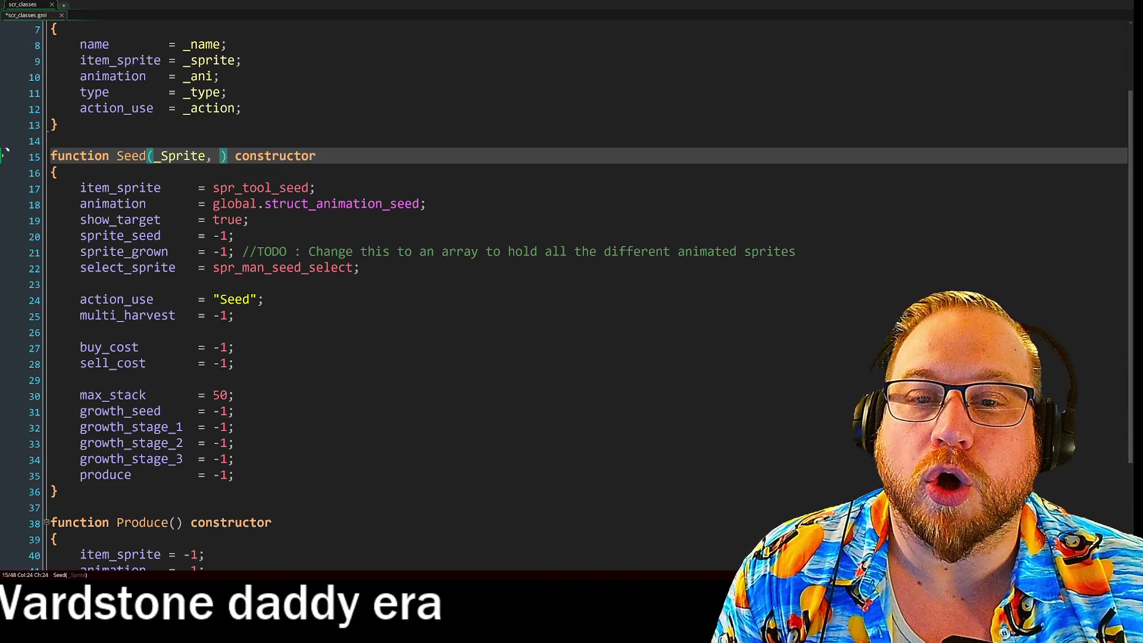
- Extend the Seed() parameter list with _SpriteSeed and _SpriteGrown parameters
key("Left")
key("Left")
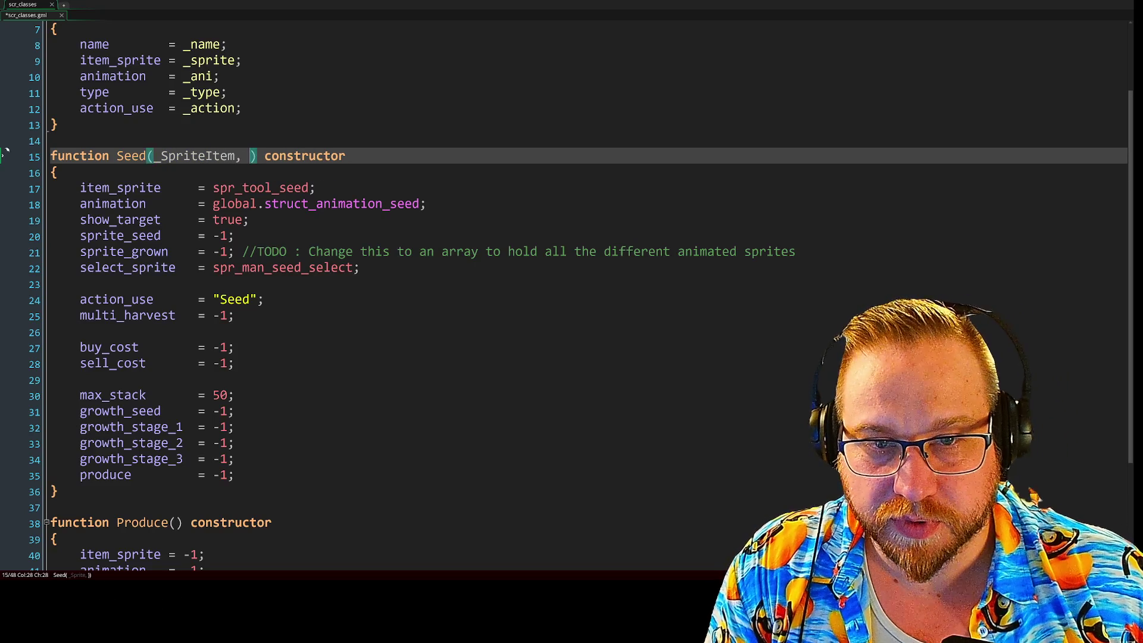
type("_Sprite")
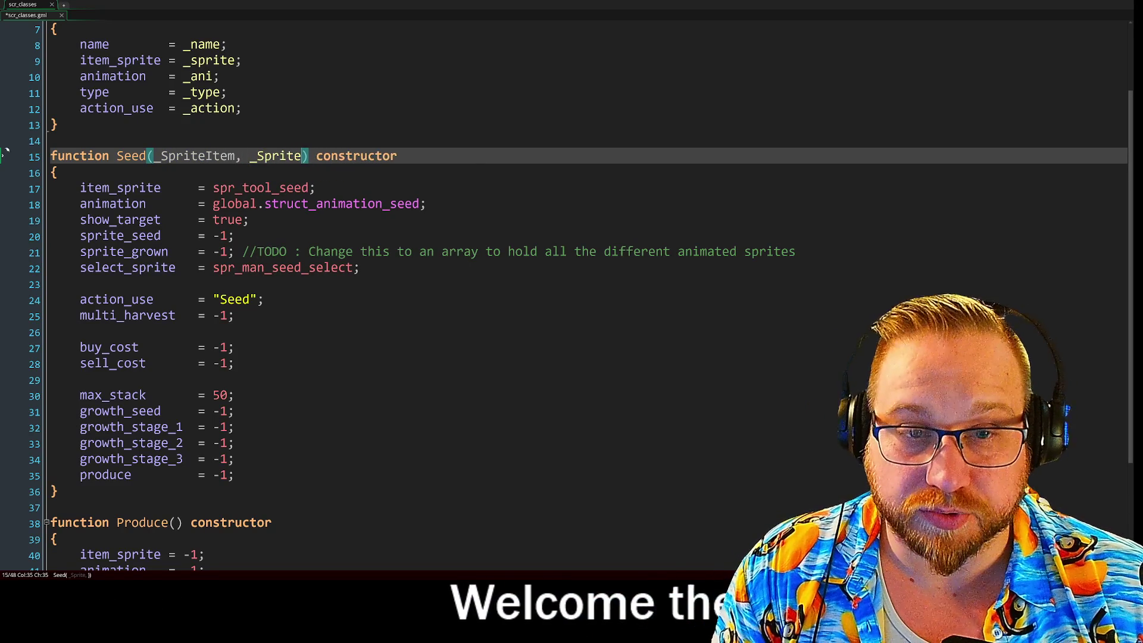
type("ed")
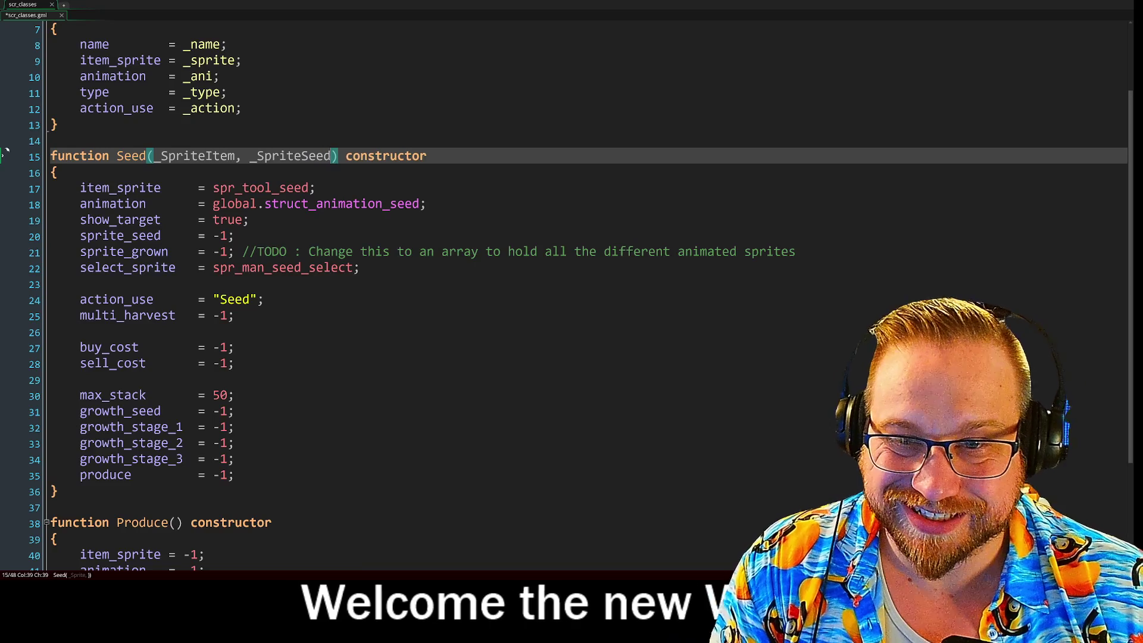
type(", _Spr")
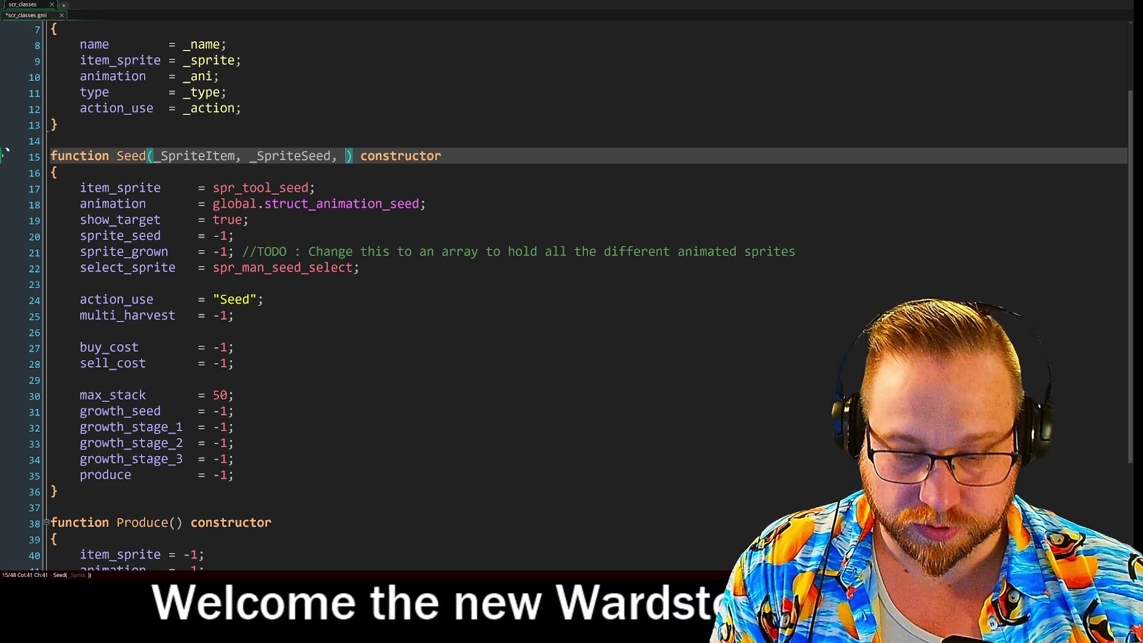
type("ite")
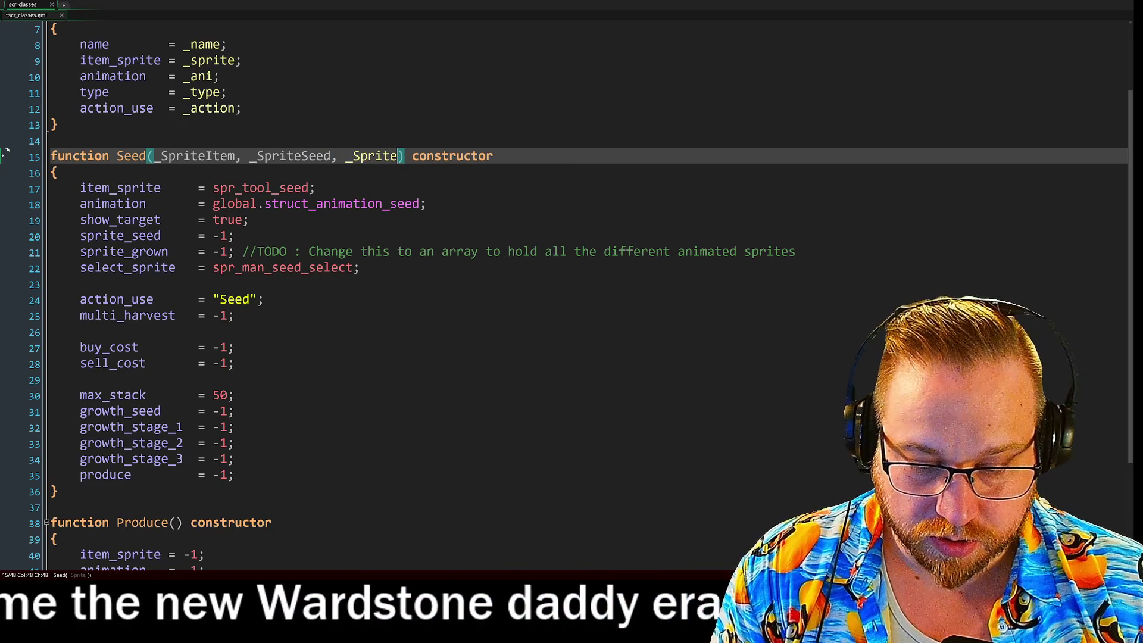
type("Grown")
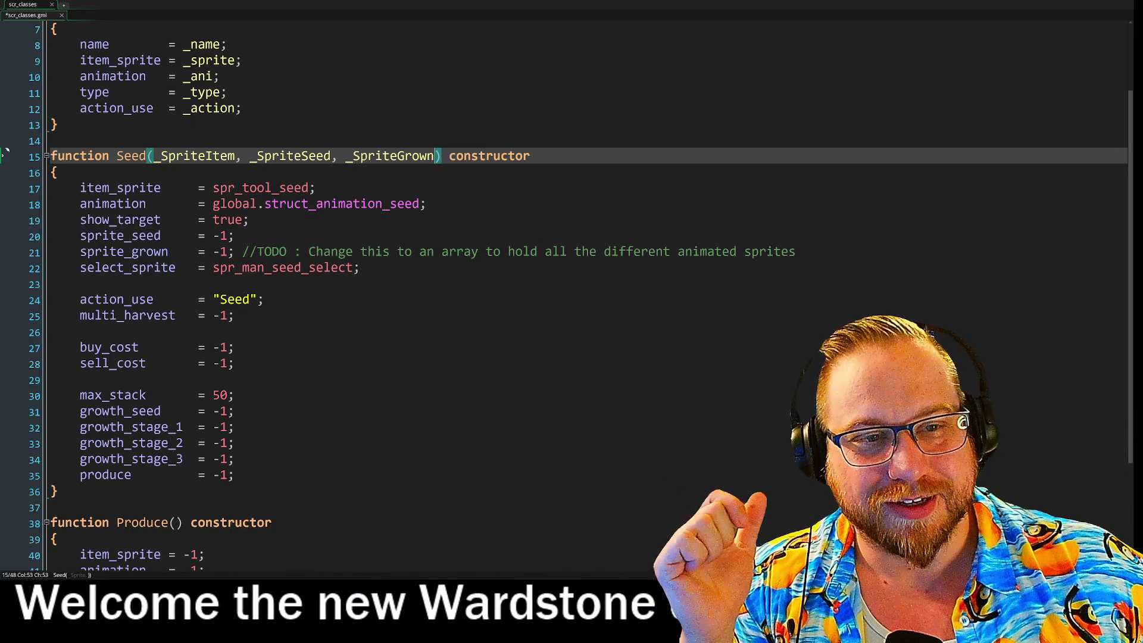
key("End")
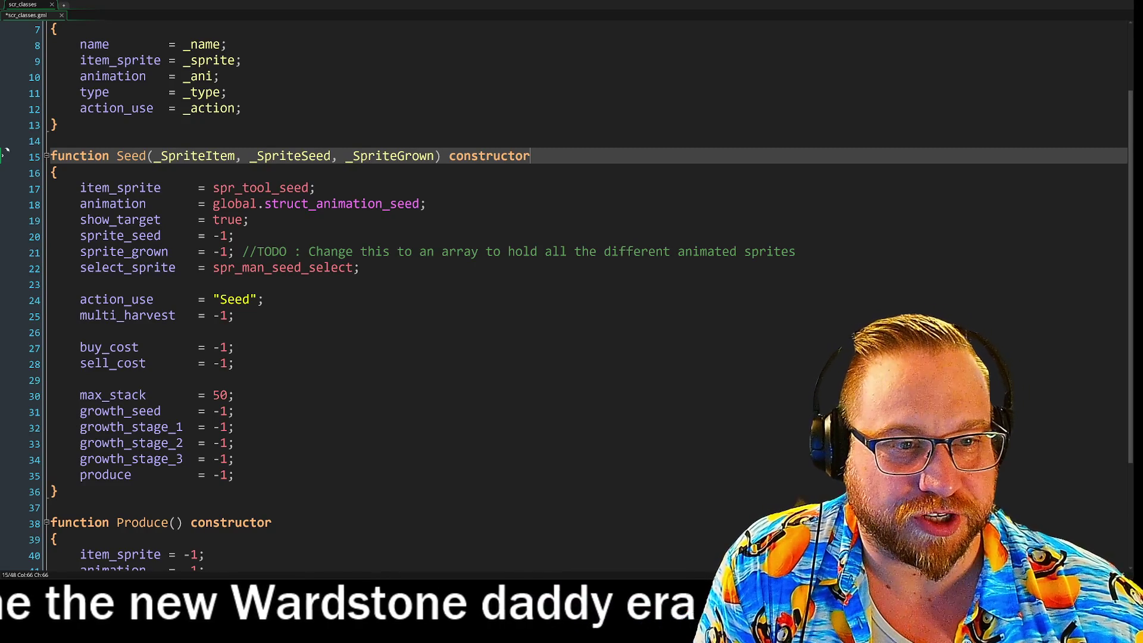
key("Left")
key("Left")
key("Left")
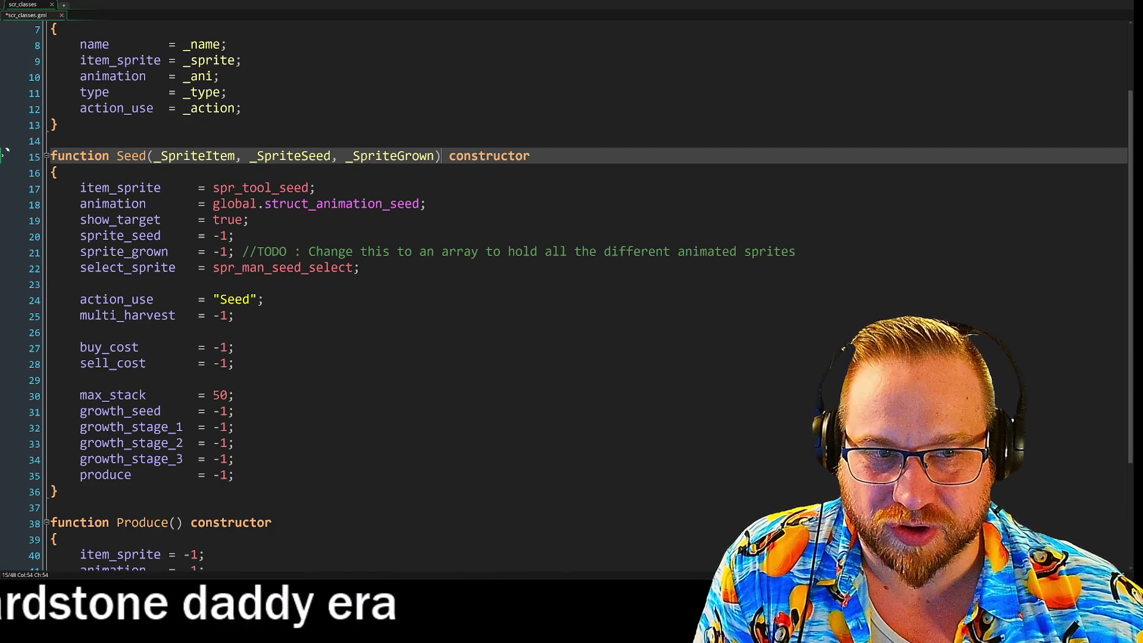
- Add a trailing comma after _SpriteGrown in Seed(), then go to the sprite_grown TODO comment
key("Left")
key("Left")
key("Left")
type(",")
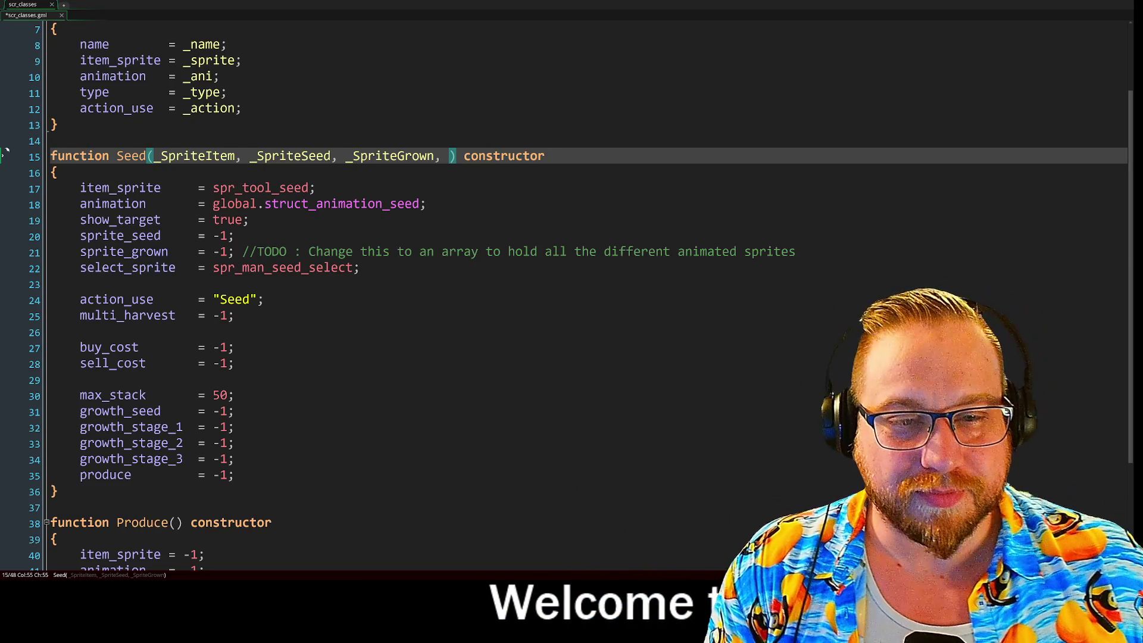
left_click(537, 251)
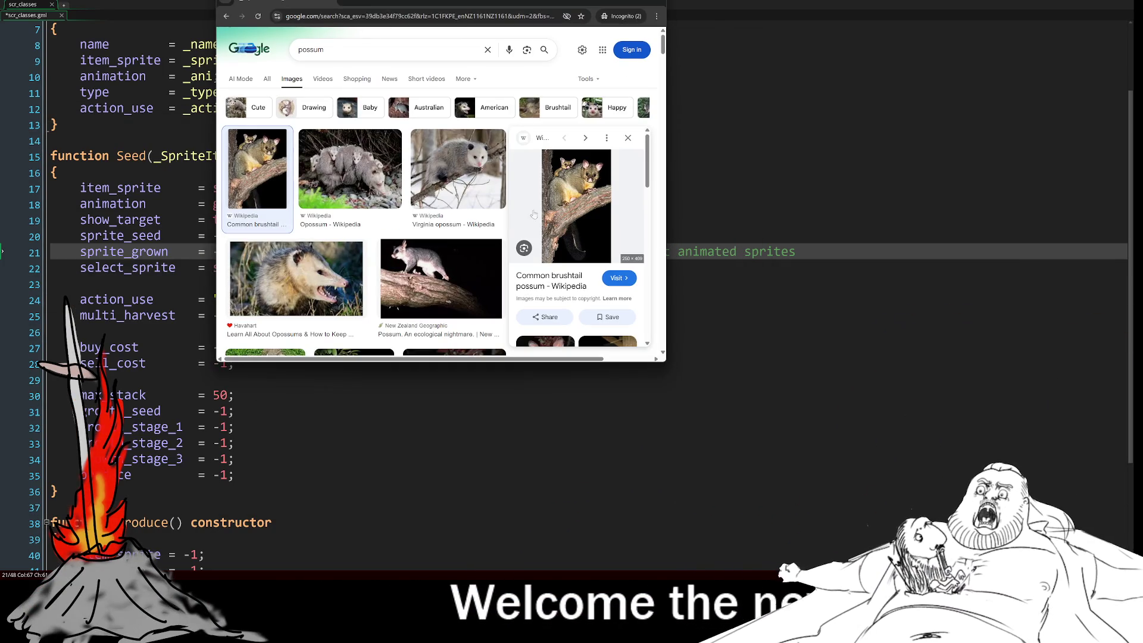
- Open the brushtail possum photo on its own from Google Images, then close that window
right_click(582, 194)
left_click(630, 313)
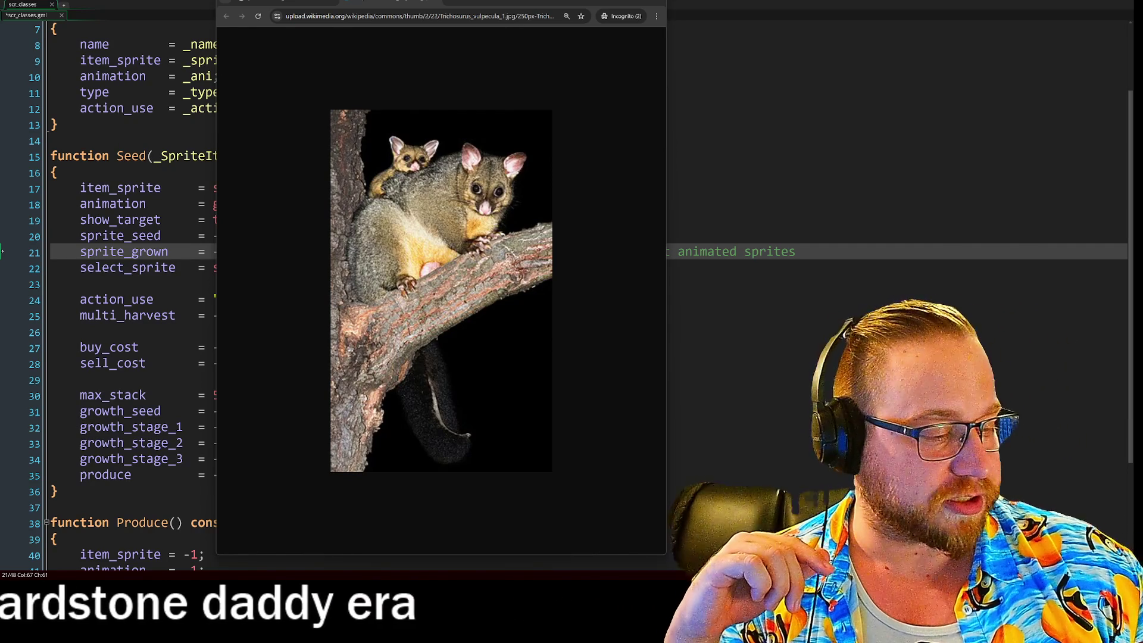
left_click(658, 4)
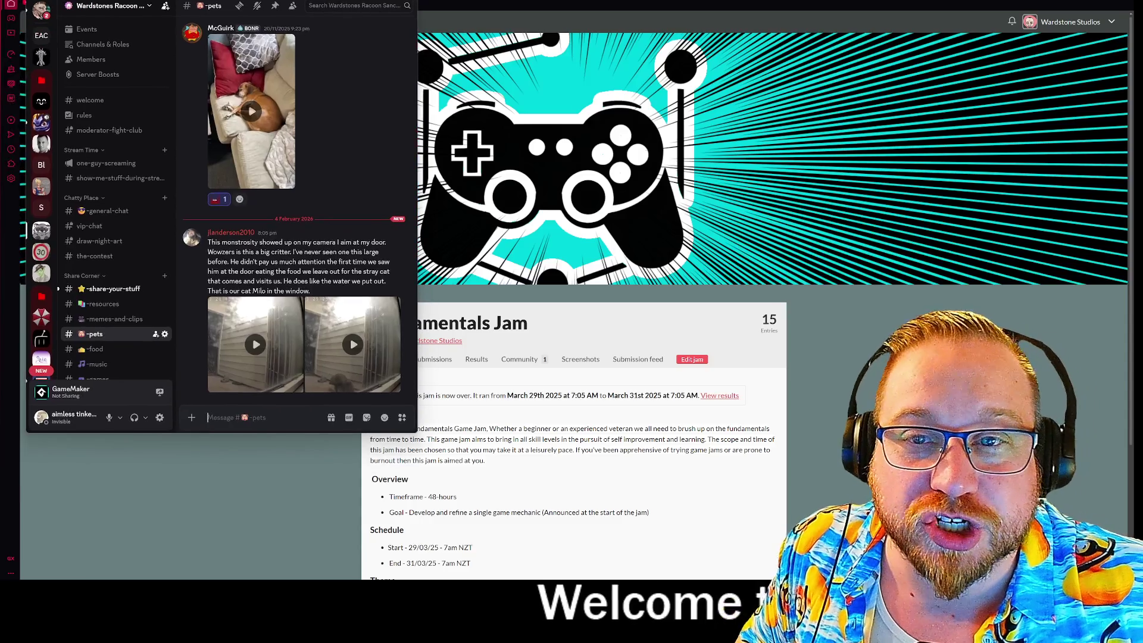
- Enlarge the Discord window and open the first doorstep camera video in #pets
left_click_drag(413, 429, 787, 577)
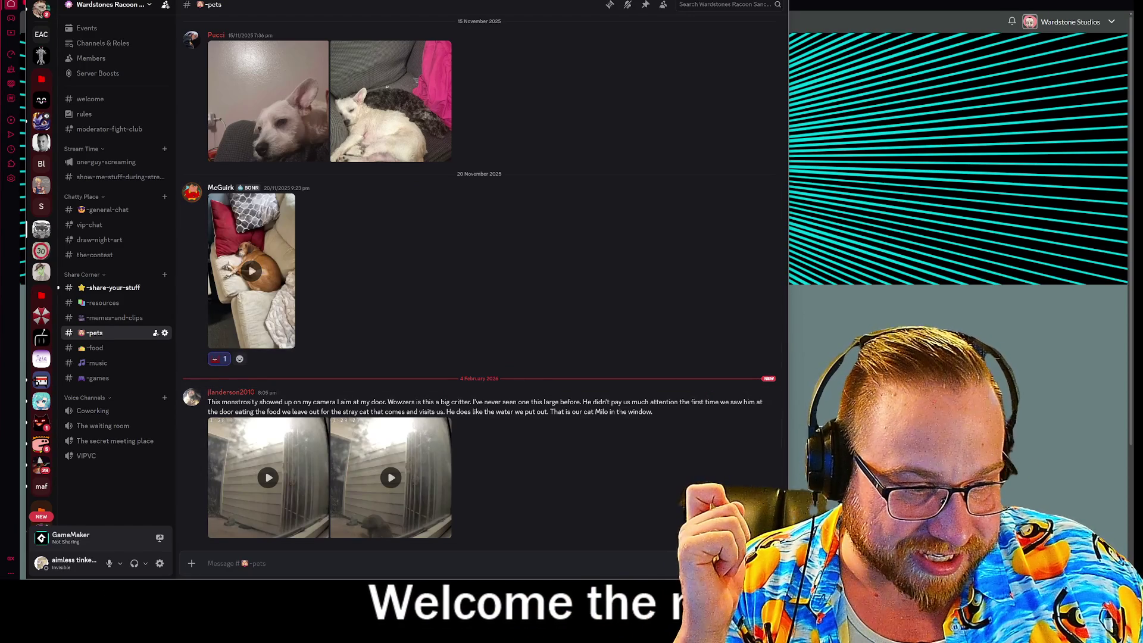
left_click(268, 477)
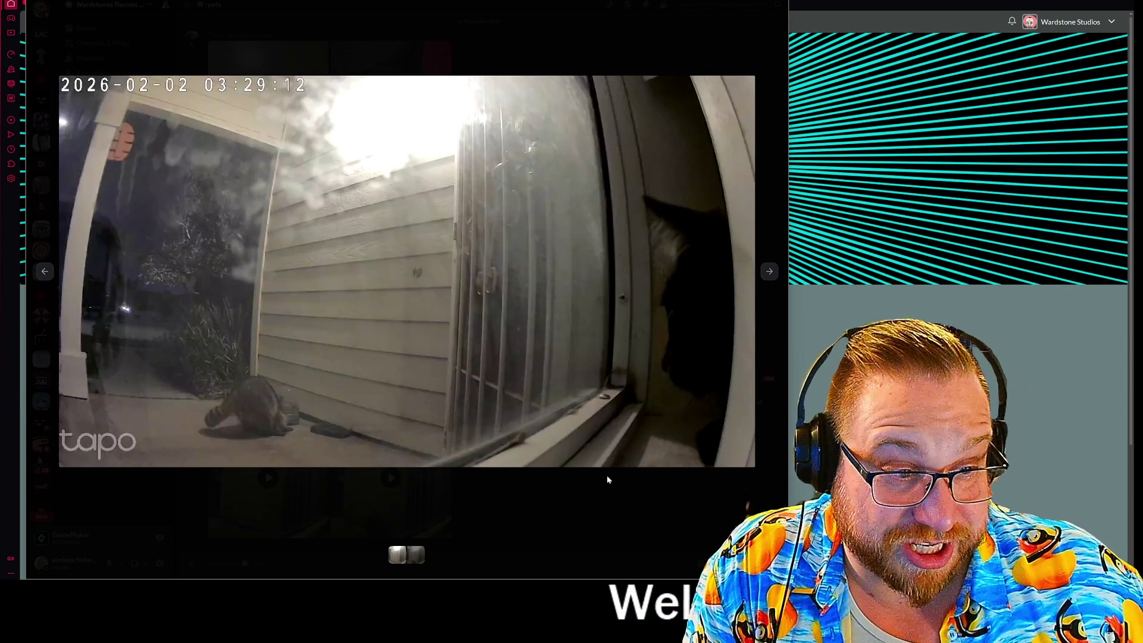
- Play the second doorstep camera video from the start, then close the media viewer
left_click(716, 528)
left_click(392, 487)
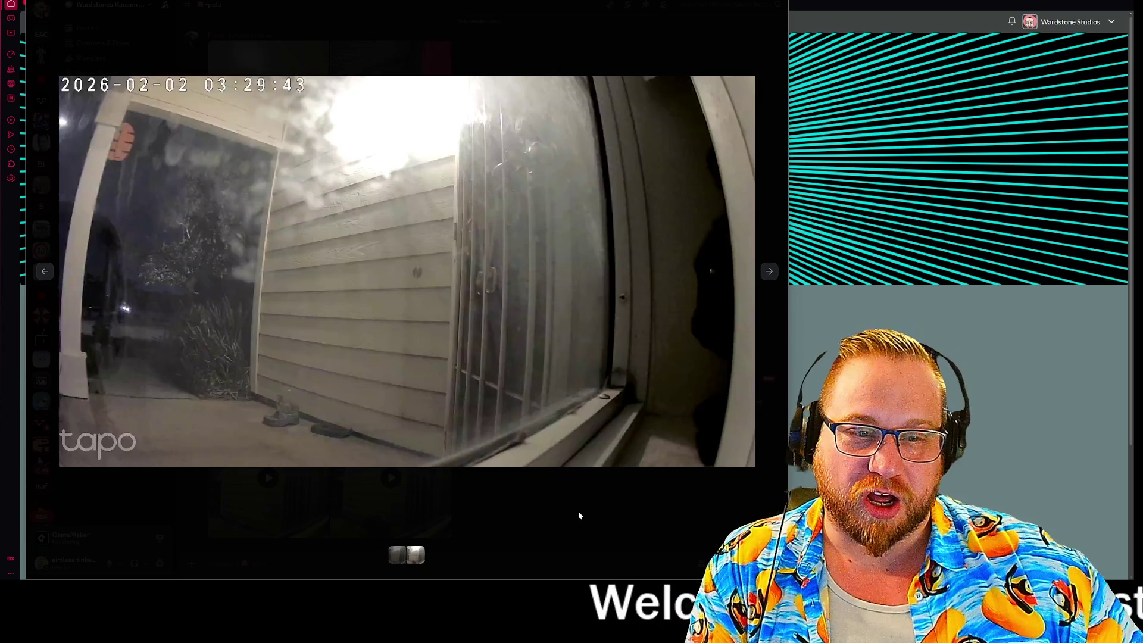
left_click(579, 515)
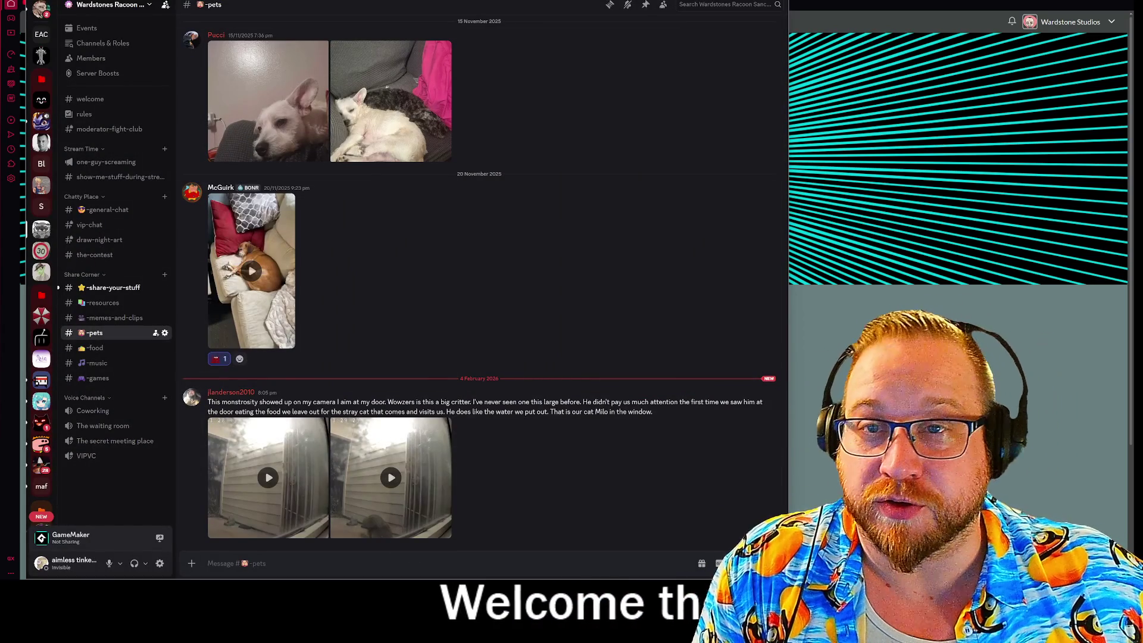
- Minimize Discord and go from itch.io's Game jams calendar to the new jam form
key("super+Down")
key("super+Down")
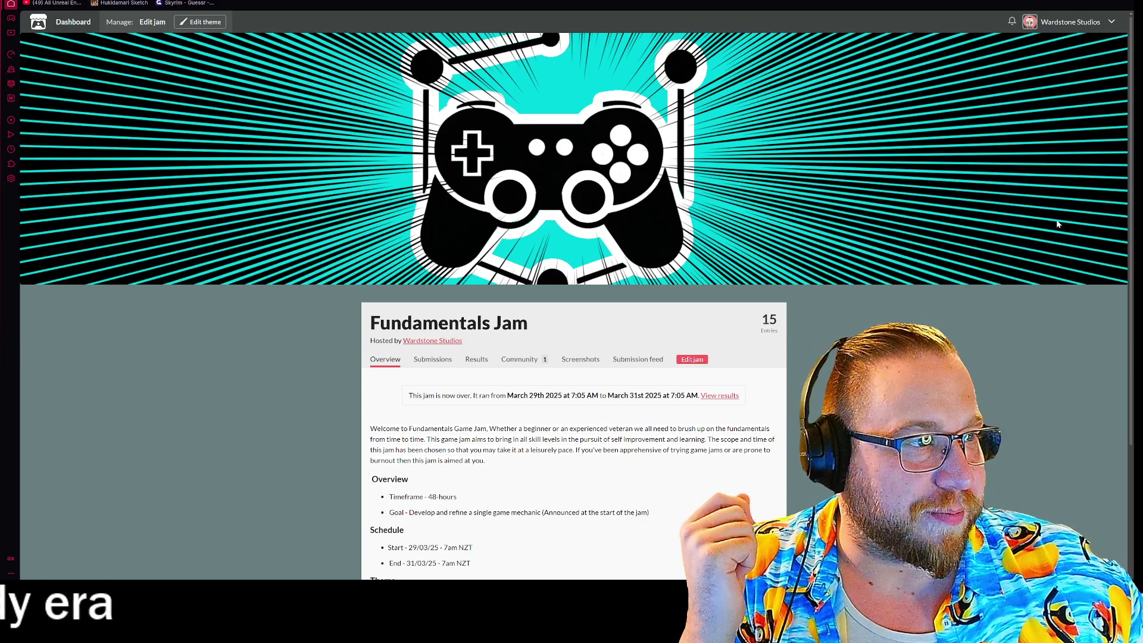
left_click(1112, 23)
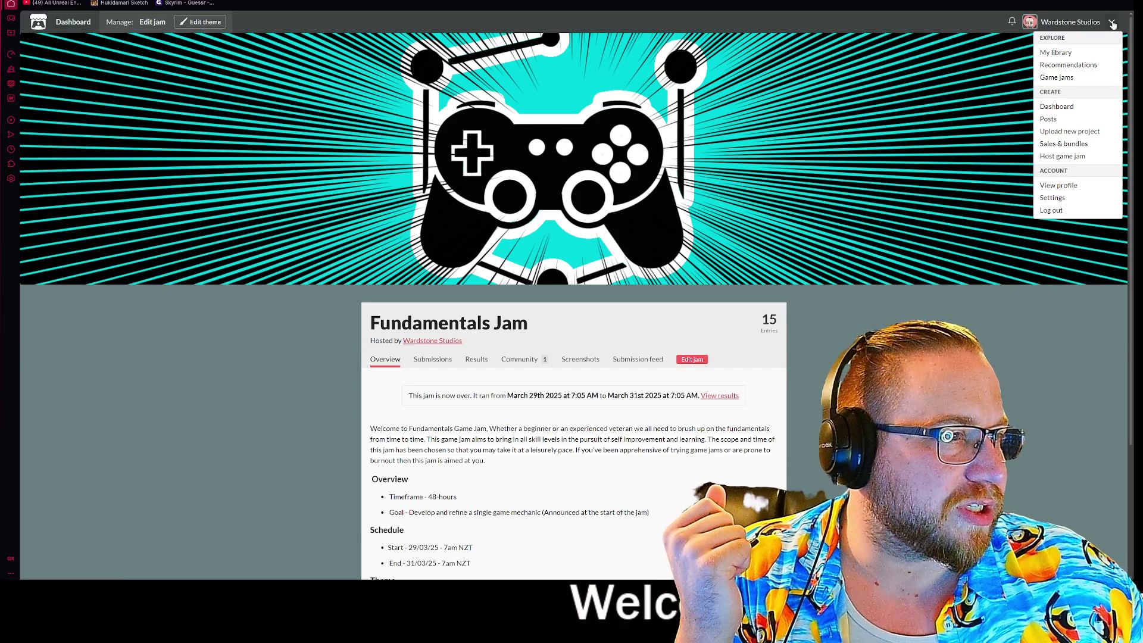
left_click(1048, 78)
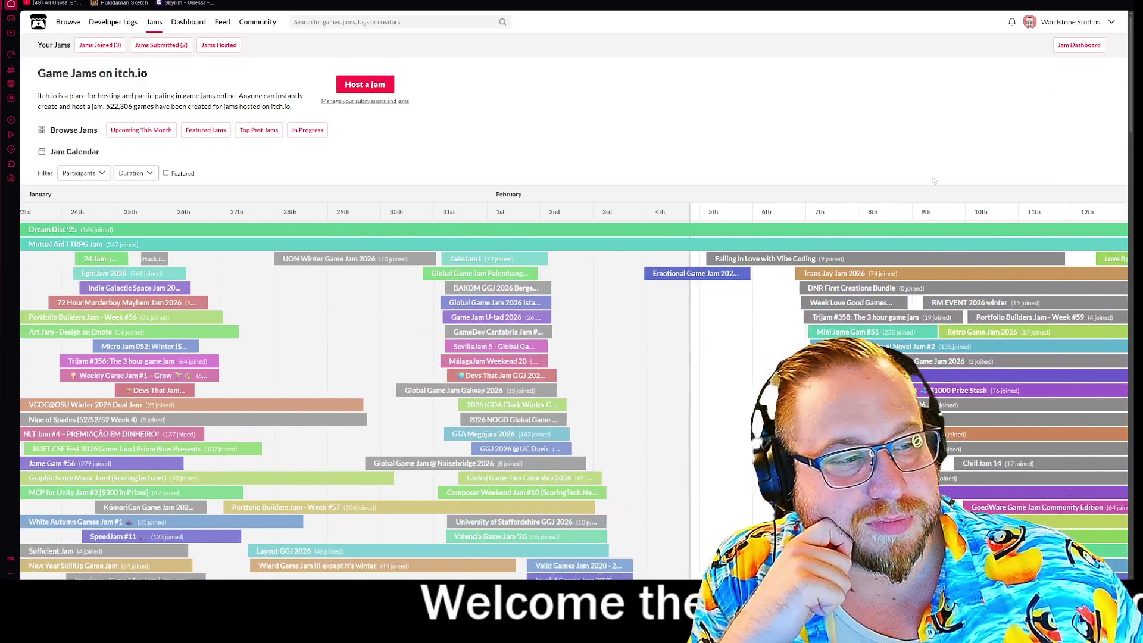
left_click(371, 87)
scroll(676, 394, "down", 2)
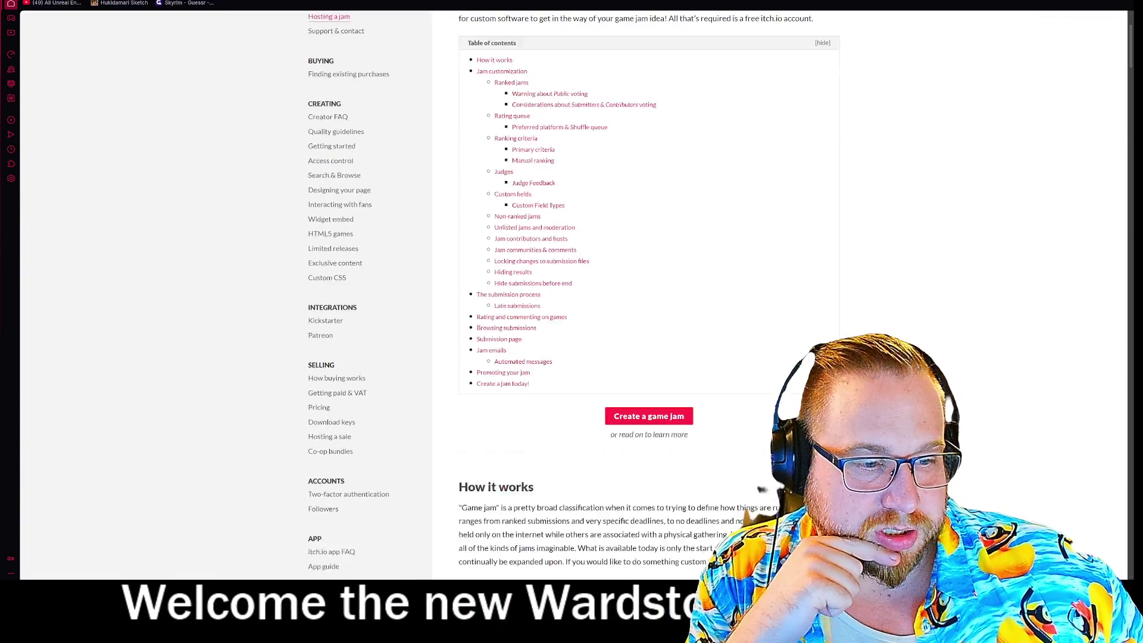
left_click(676, 395)
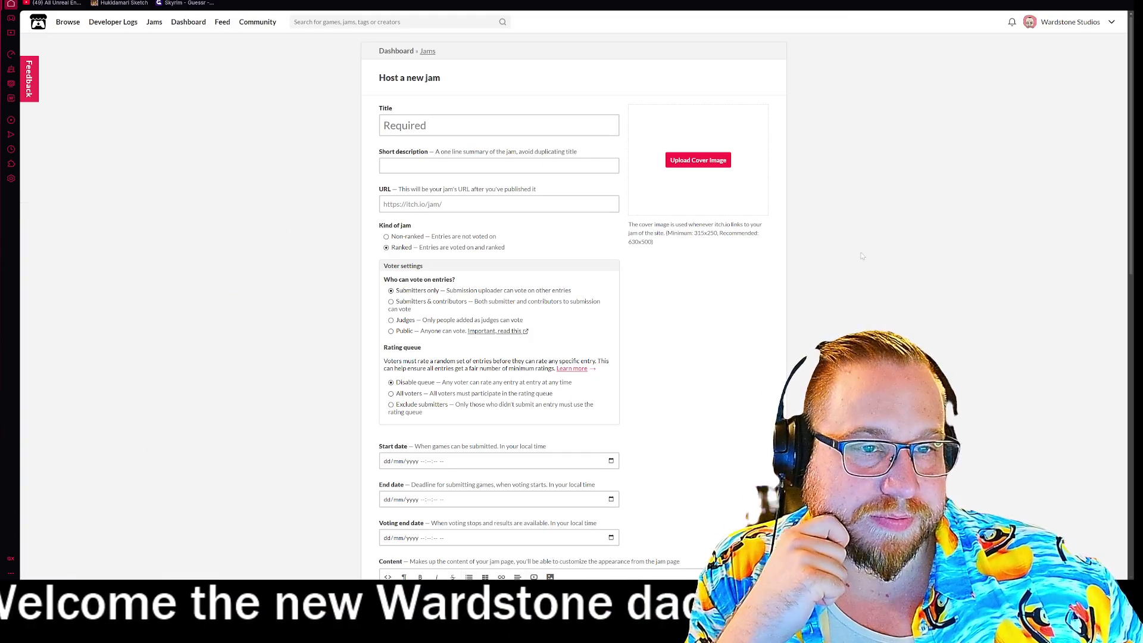
- Title the new jam 'Fundamentals Jam #2' and copy the old jam's intro paragraph
left_click(430, 126)
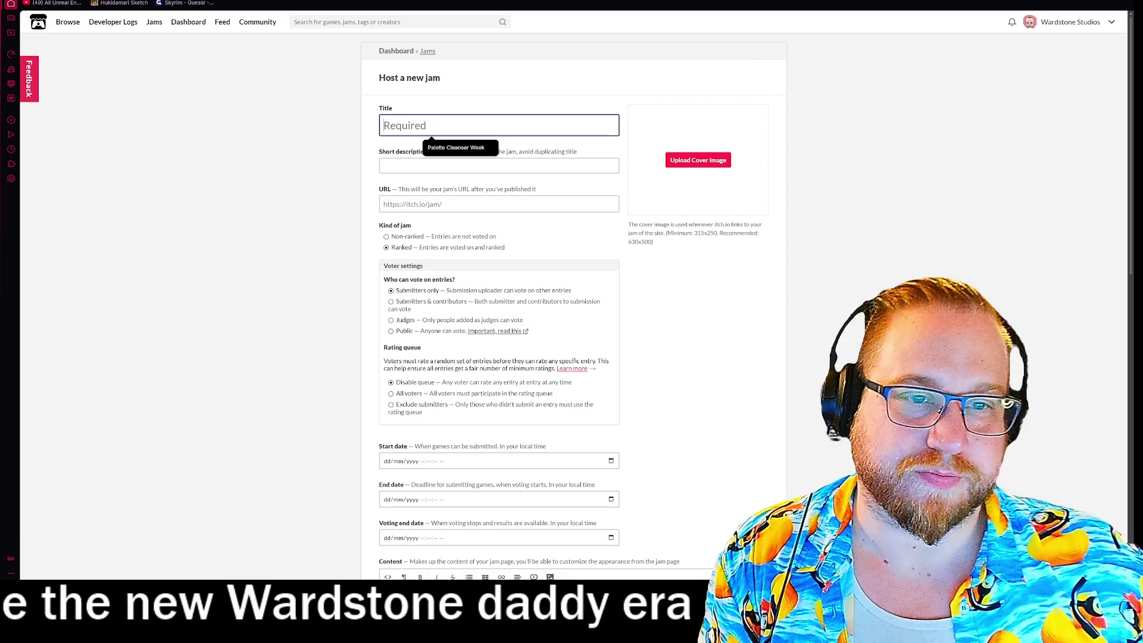
type("Fu")
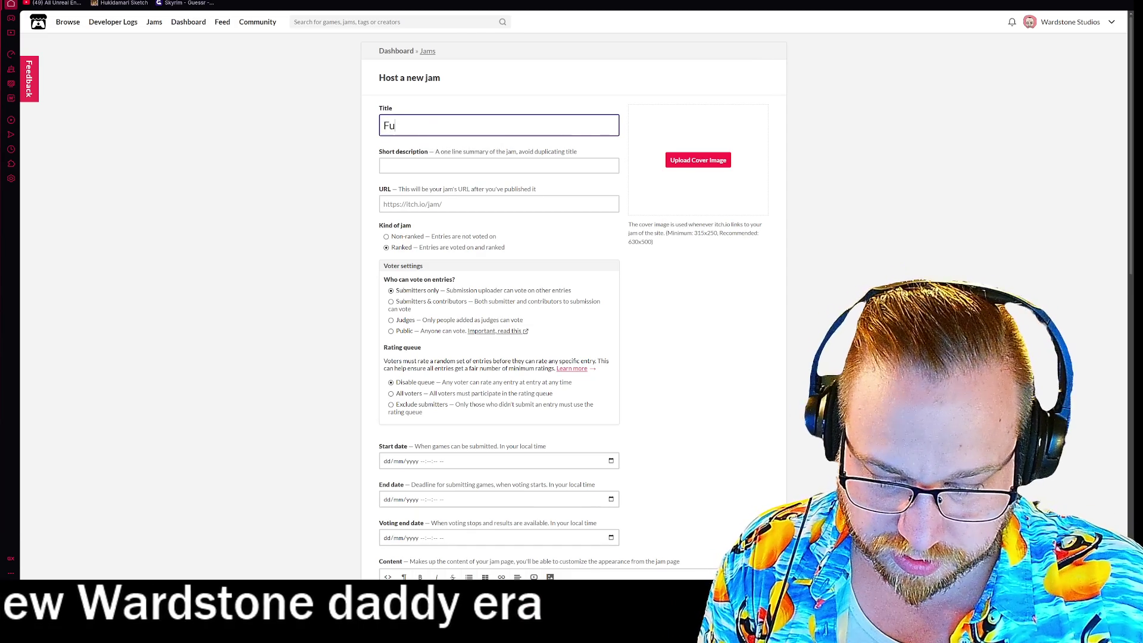
type("ndamentals")
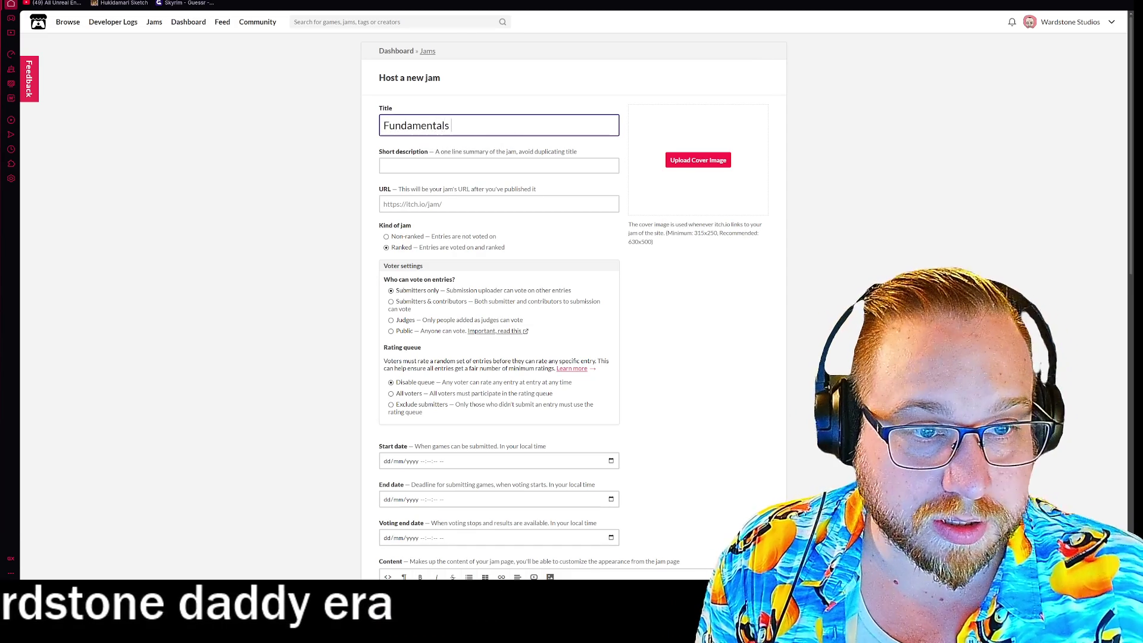
type(" Jam ")
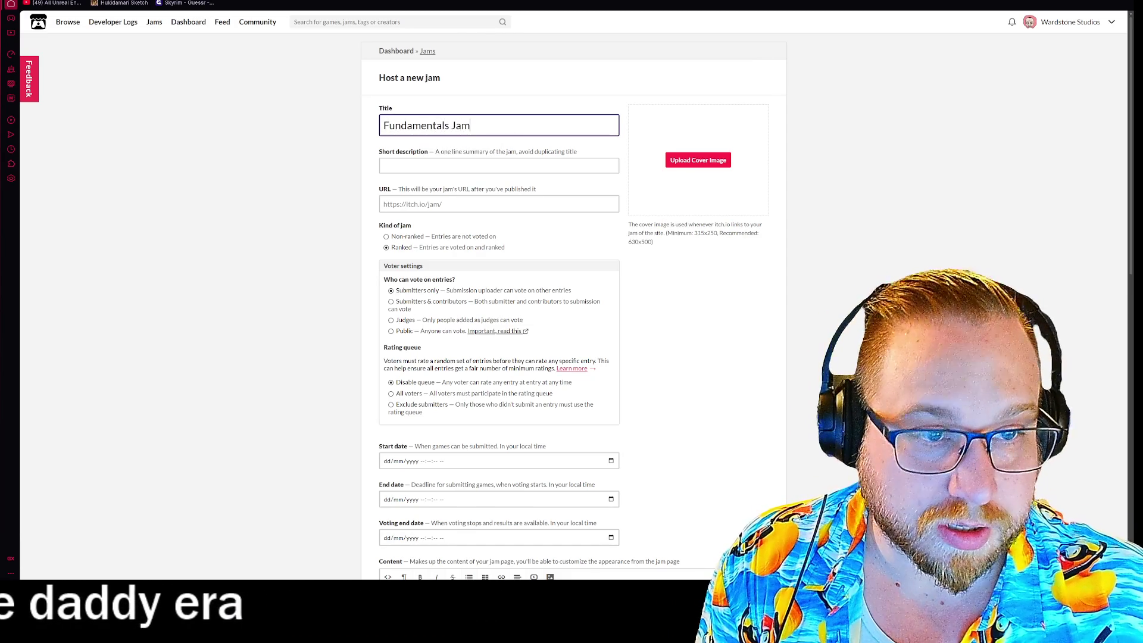
type("#2")
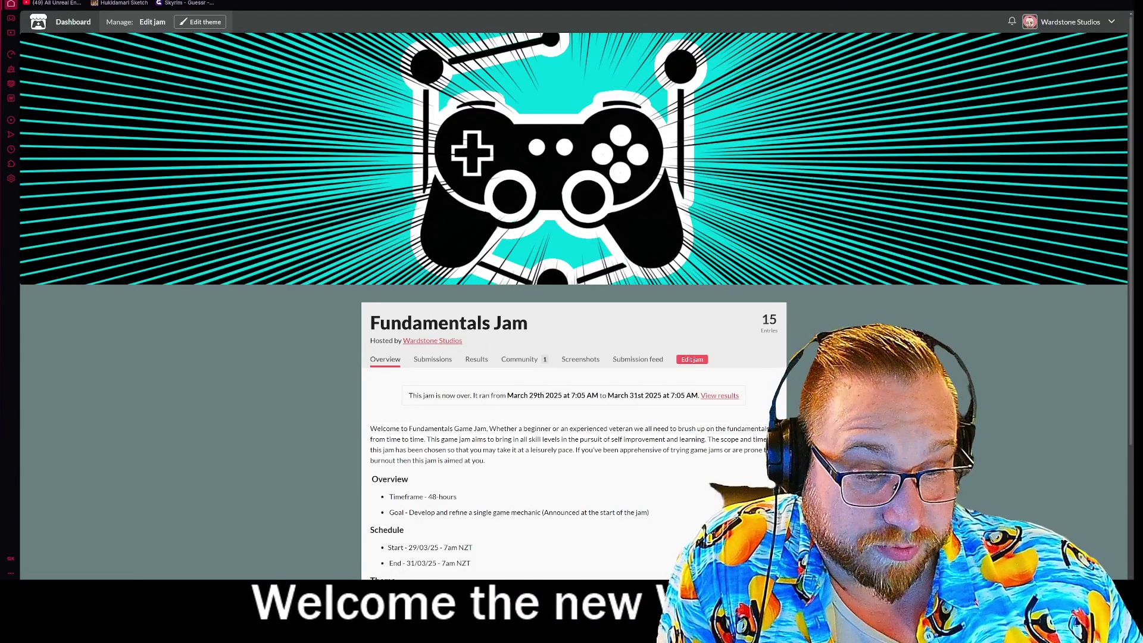
left_click_drag(485, 460, 370, 429)
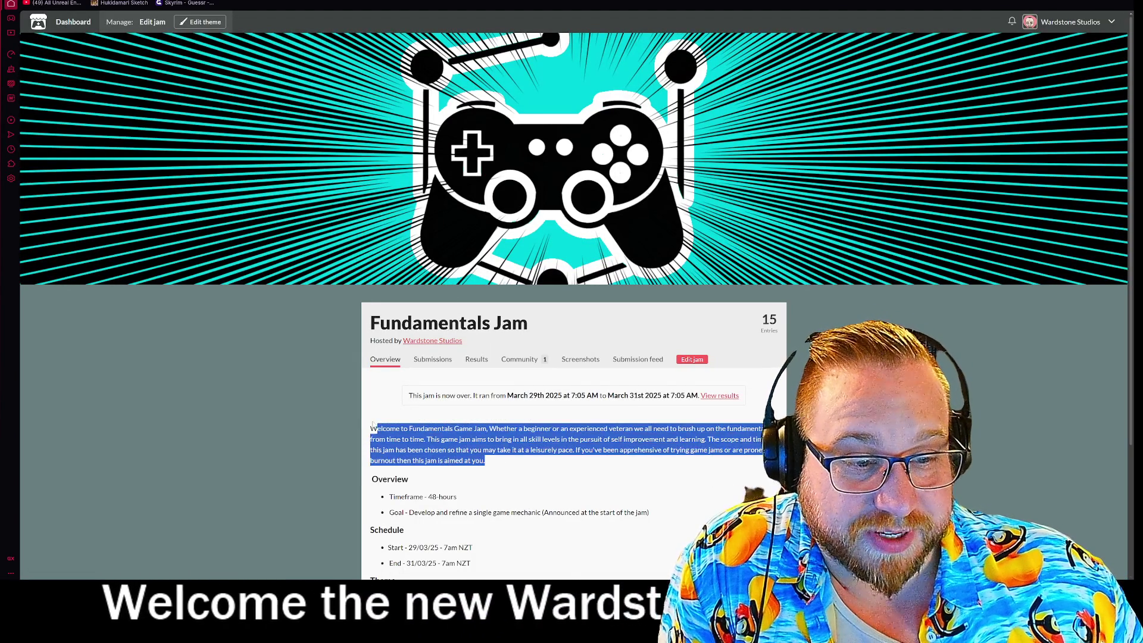
right_click(432, 297)
left_click(449, 341)
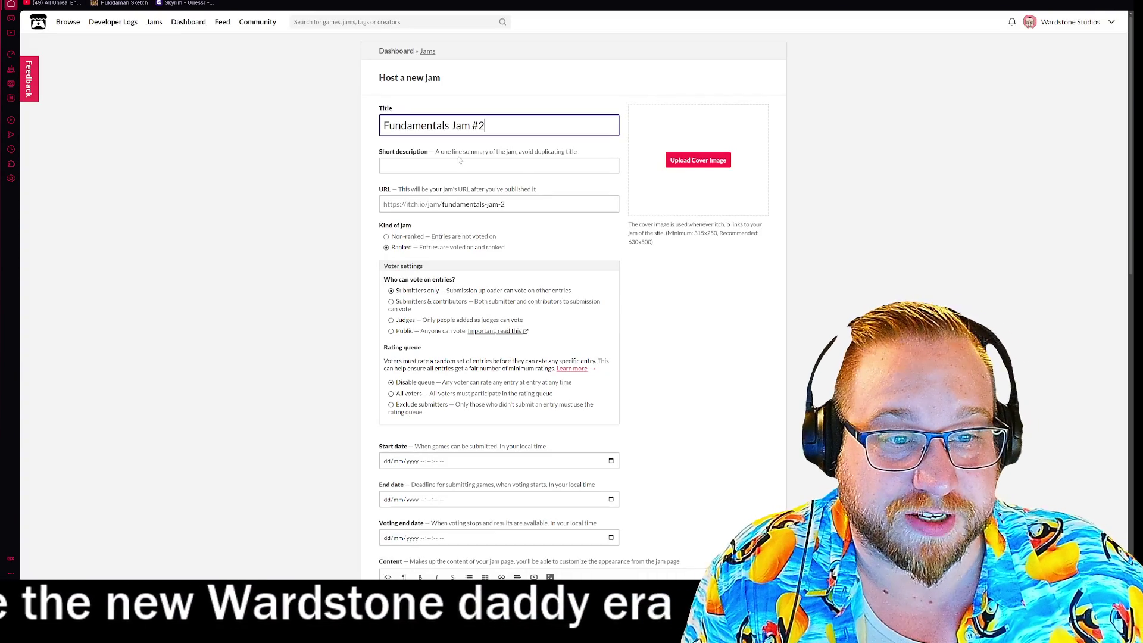
- Paste the intro paragraph as the short description, then return to the old jam page
left_click(470, 166)
key("ctrl+v")
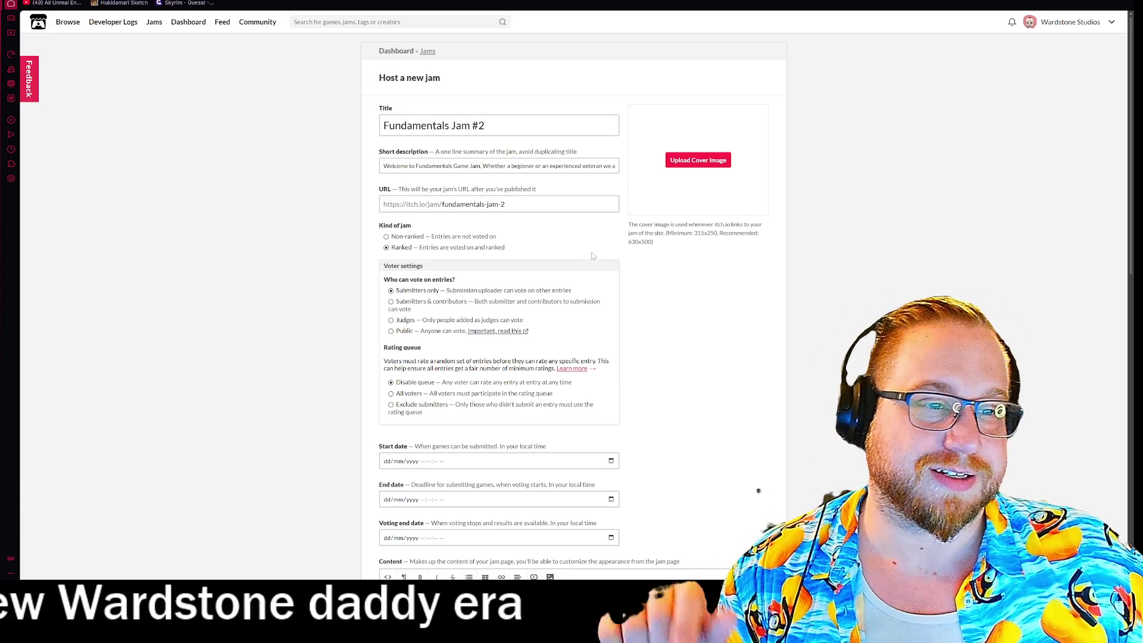
scroll(595, 256, "down", 3)
scroll(598, 157, "up", 3)
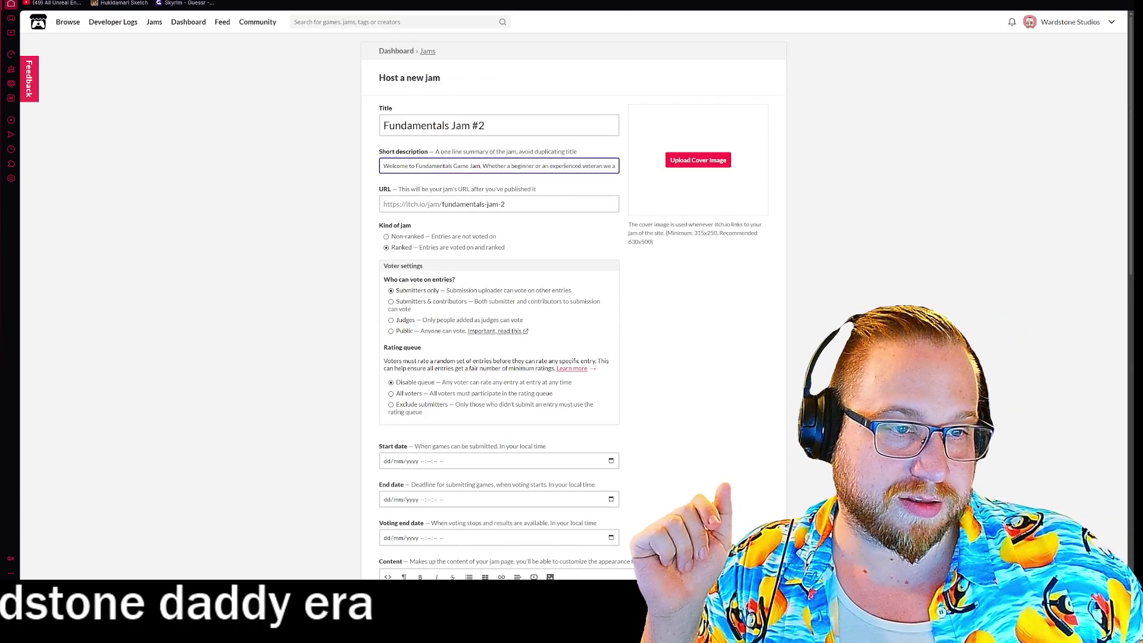
key("ctrl+Tab")
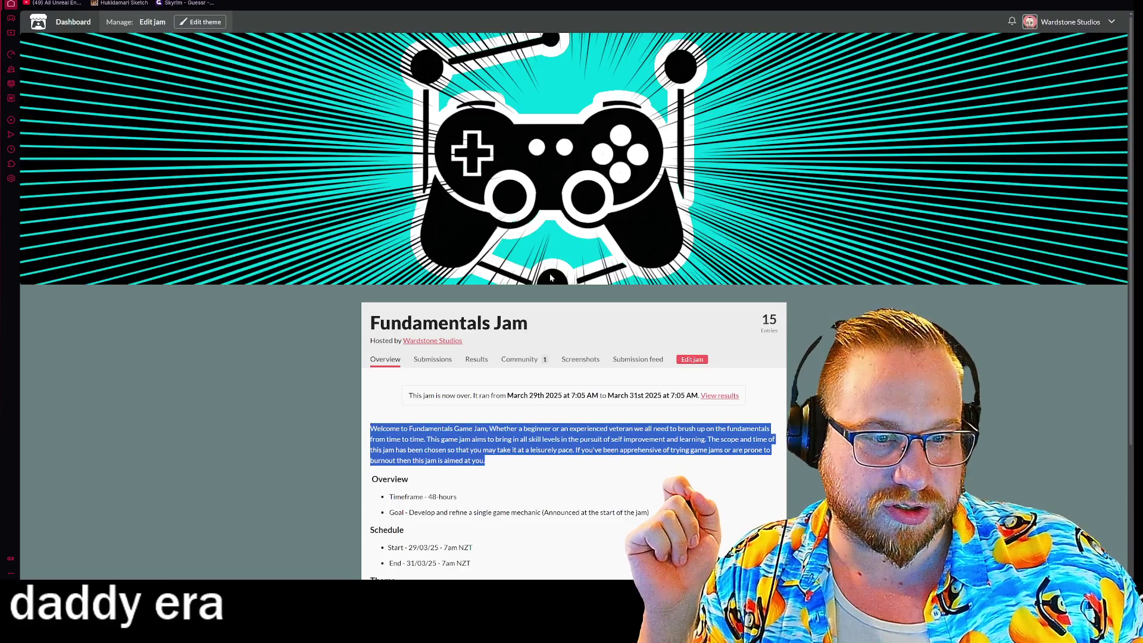
scroll(789, 374, "down", 3)
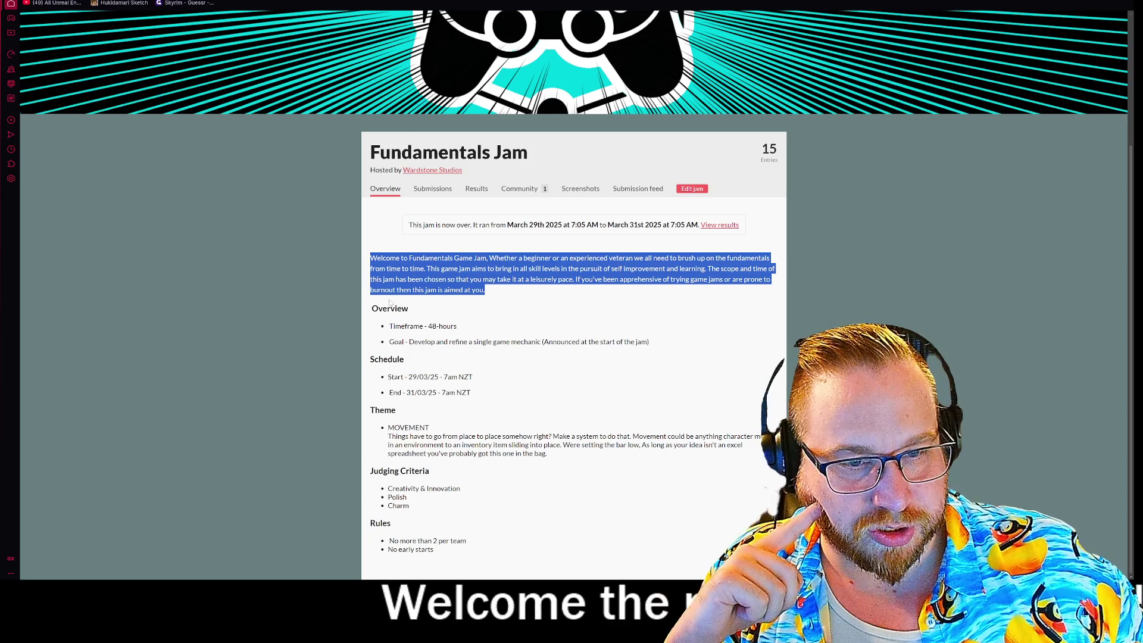
- Copy the Overview-through-Rules jam details and paste them into the new jam's Content
left_click(253, 311)
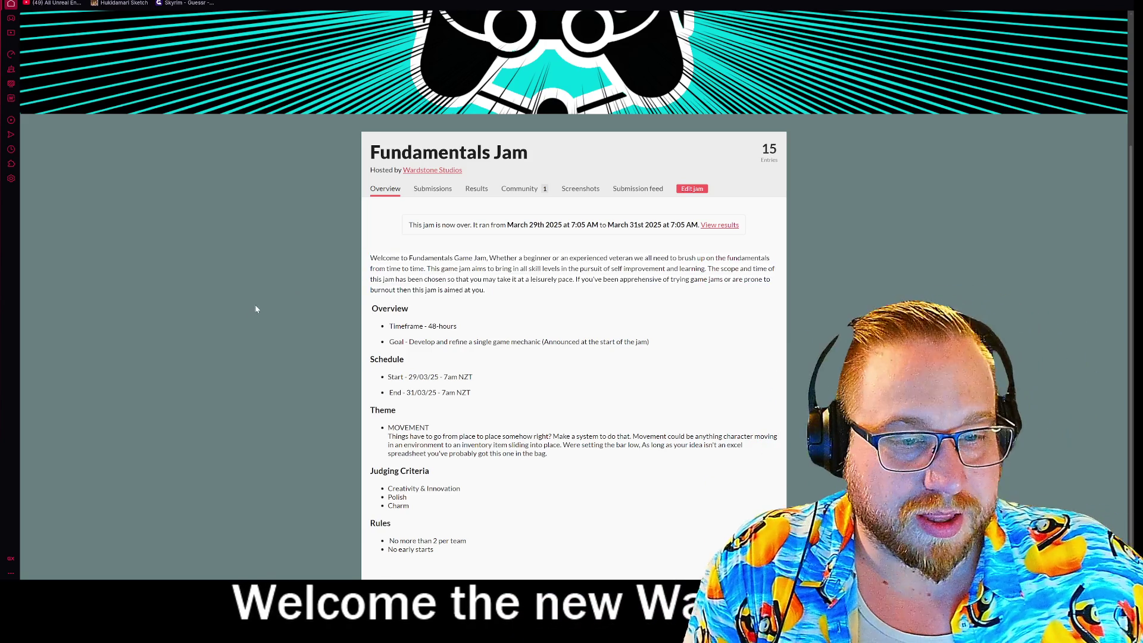
mouse_move(372, 309)
left_mouse_down()
mouse_move(428, 476)
mouse_move(435, 550)
left_mouse_up()
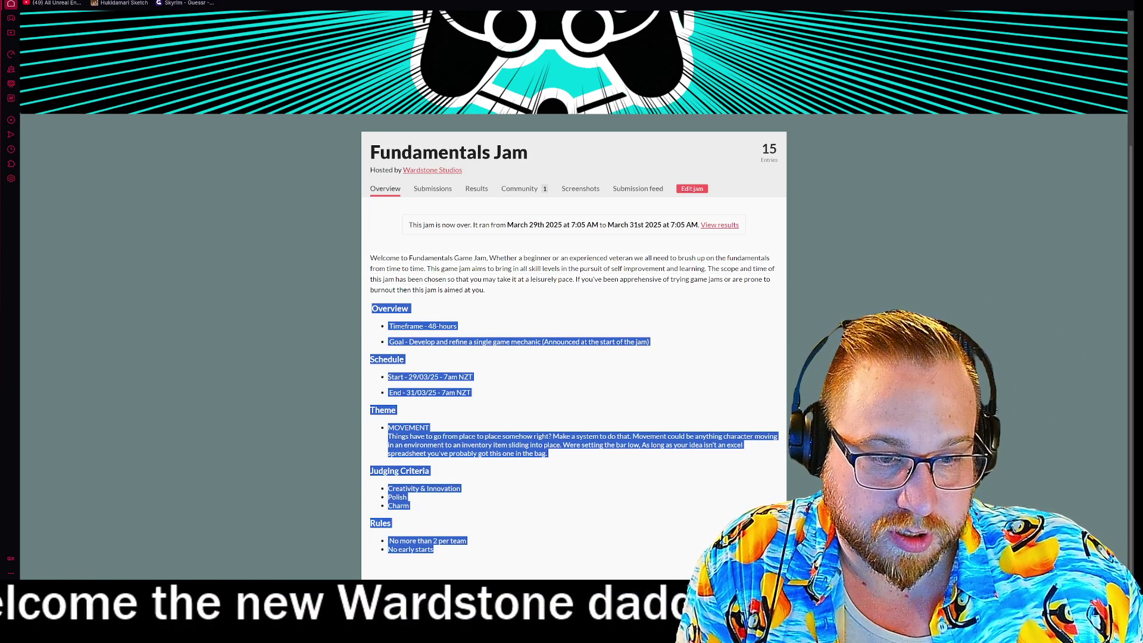
right_click(419, 427)
left_click(438, 436)
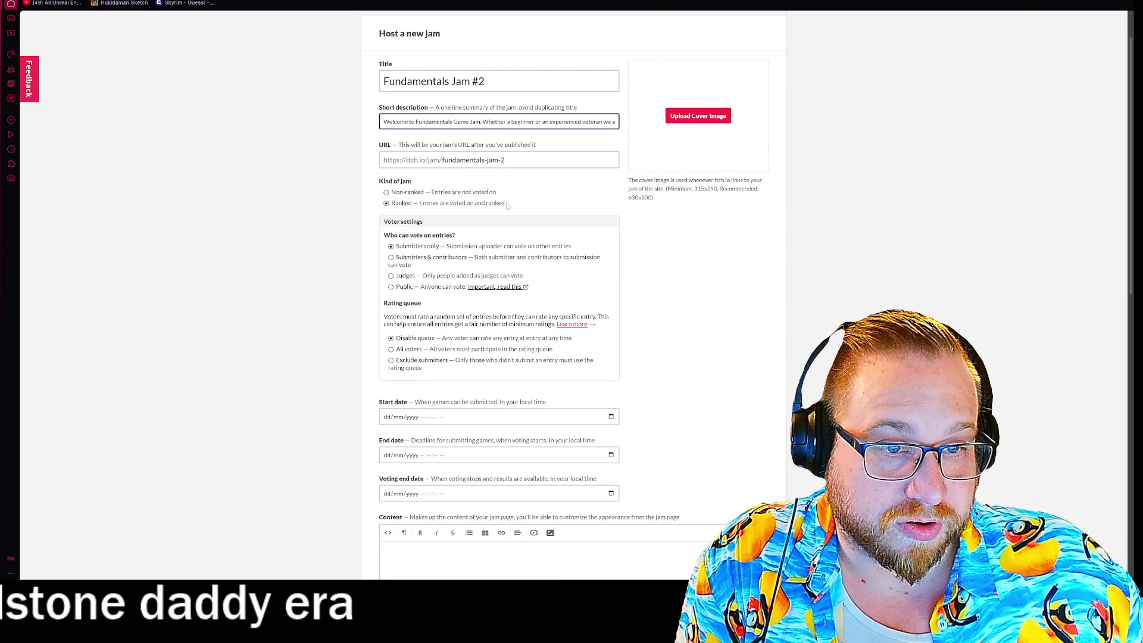
scroll(521, 212, "down", 1)
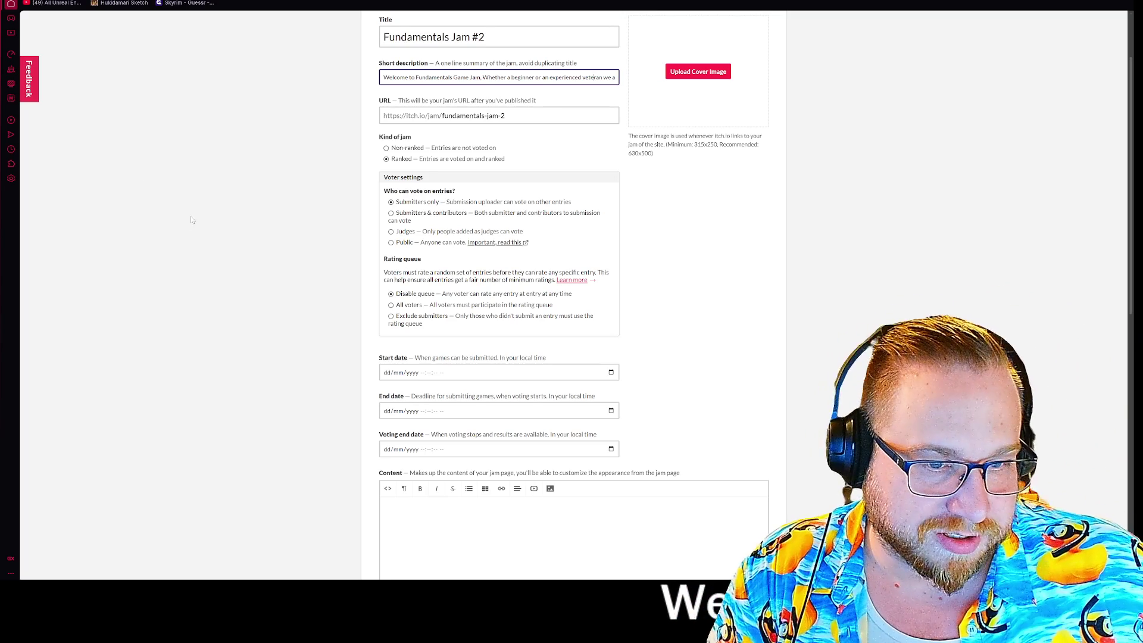
scroll(376, 377, "down", 3)
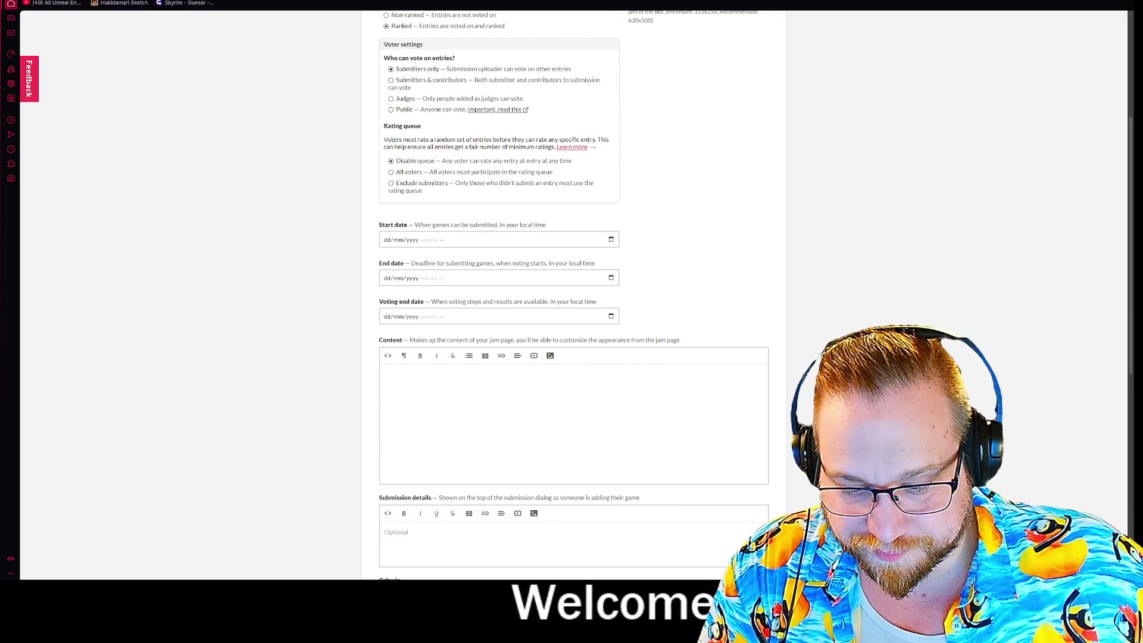
key("ctrl+v")
- Open the original Fundamentals Jam's edit form
scroll(573, 297, "down", 2)
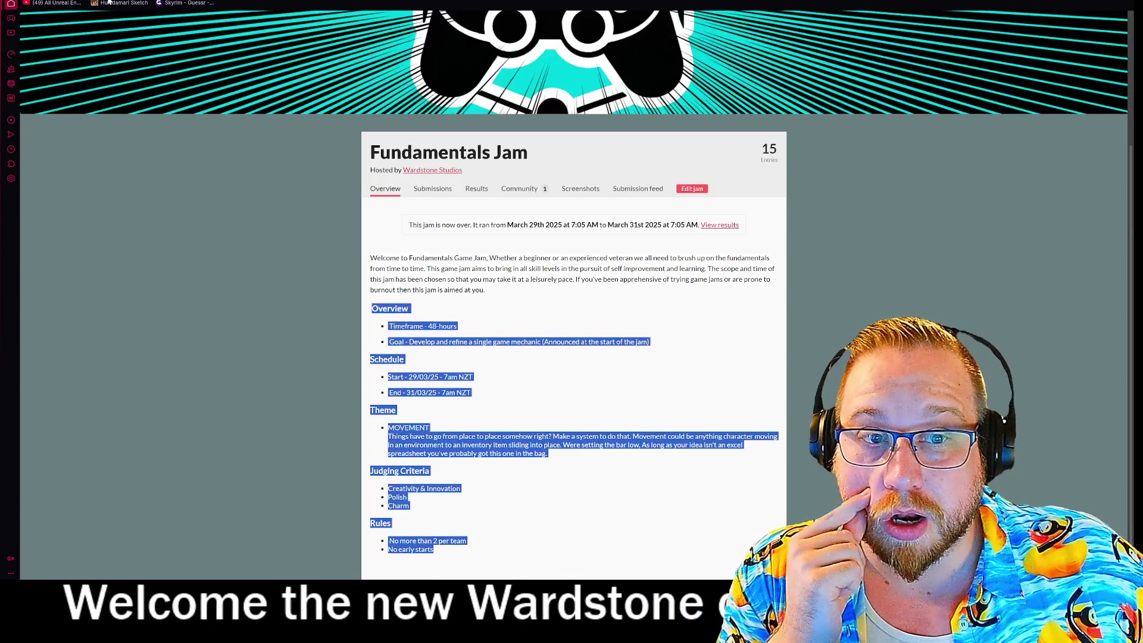
left_click(183, 201)
left_click(704, 192)
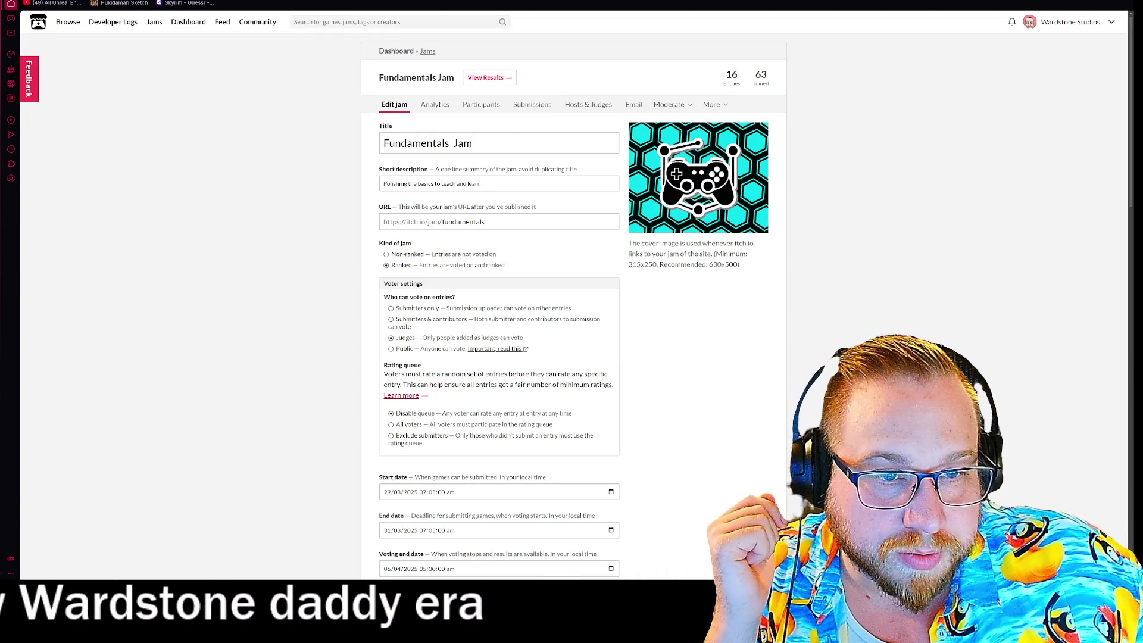
- Copy the old jam's short description 'Polishing the basics to teach and learn'
left_click_drag(482, 183, 325, 175)
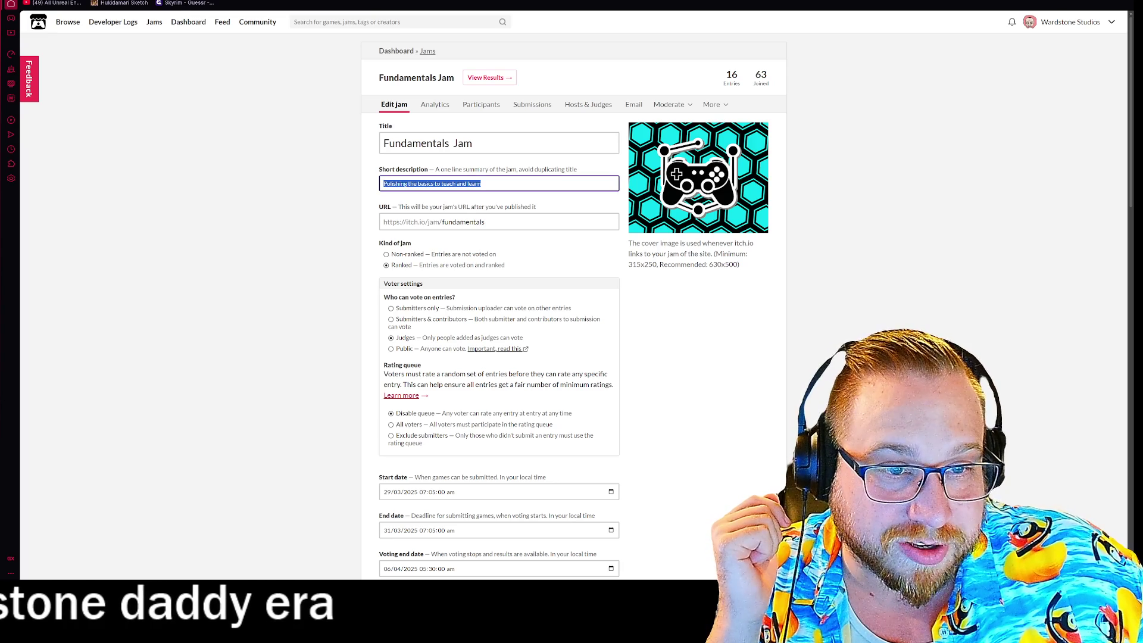
right_click(454, 187)
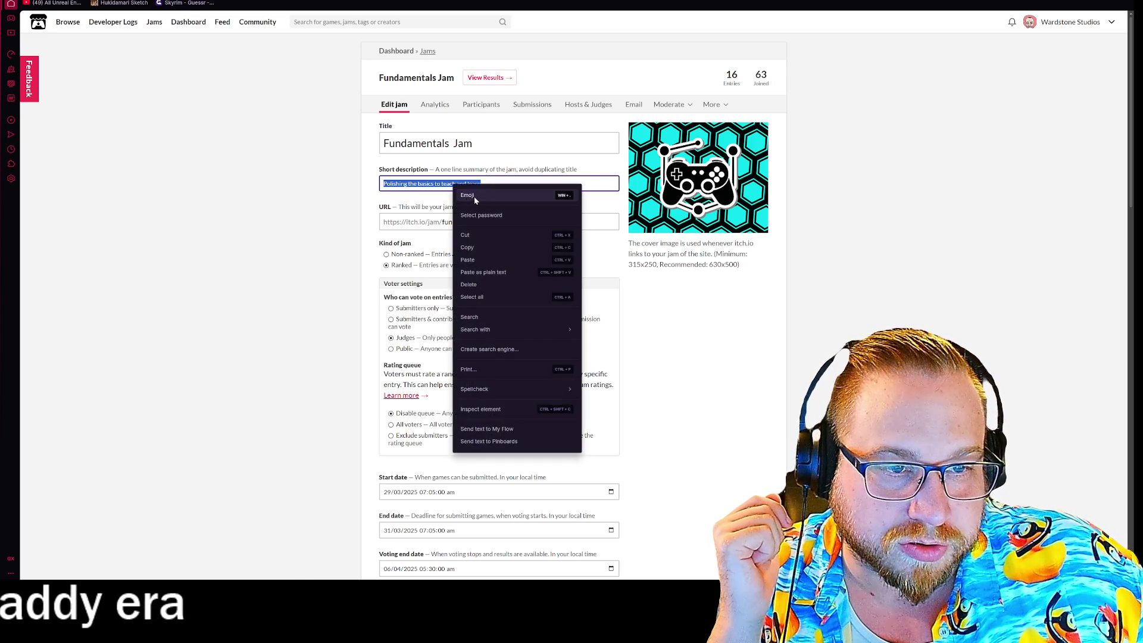
left_click(475, 247)
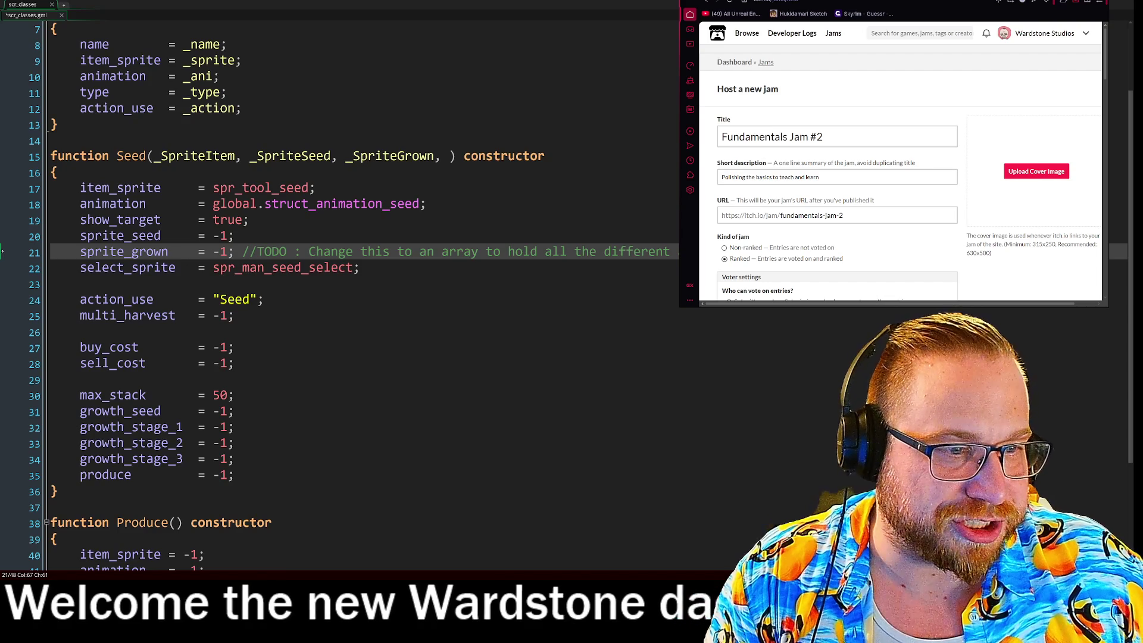
left_click(235, 315)
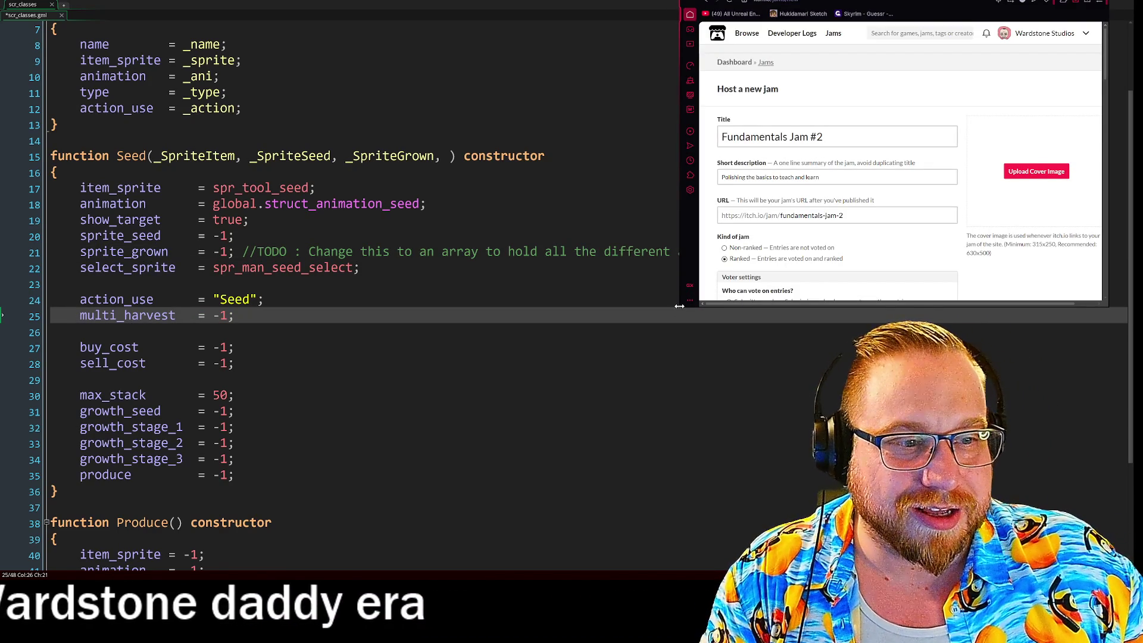
- Enlarge the browser so the old jam editor and the new jam form sit side by side
mouse_move(679, 306)
left_mouse_down()
mouse_move(566, 467)
mouse_move(557, 568)
mouse_move(578, 565)
left_mouse_up()
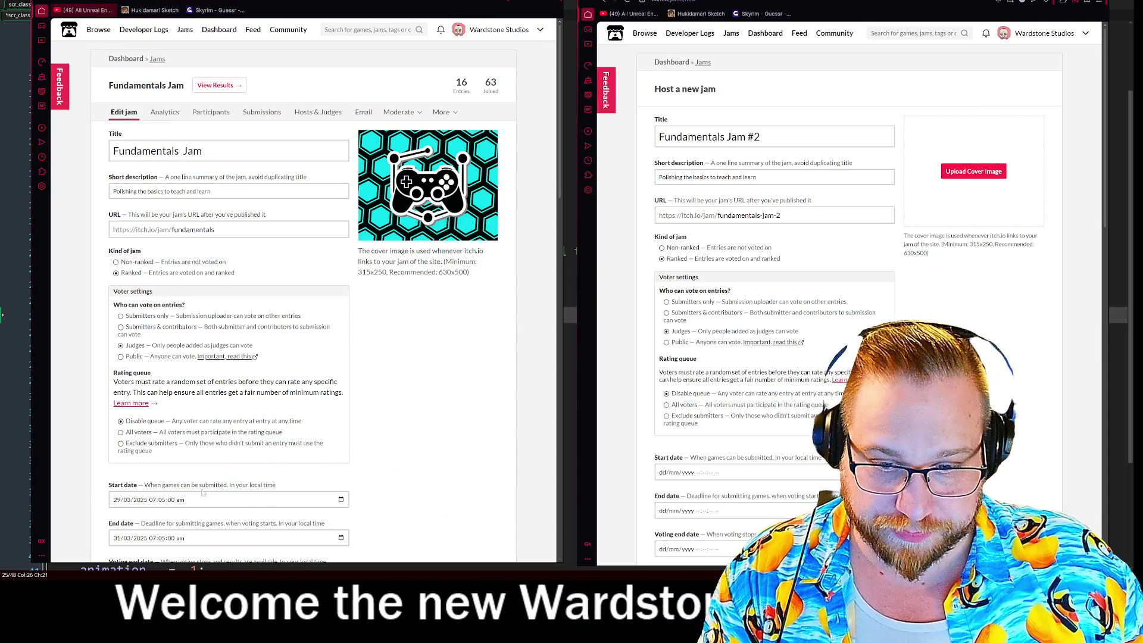
- Open the new jam's Start date calendar and advance it to March 2026
scroll(387, 412, "down", 5)
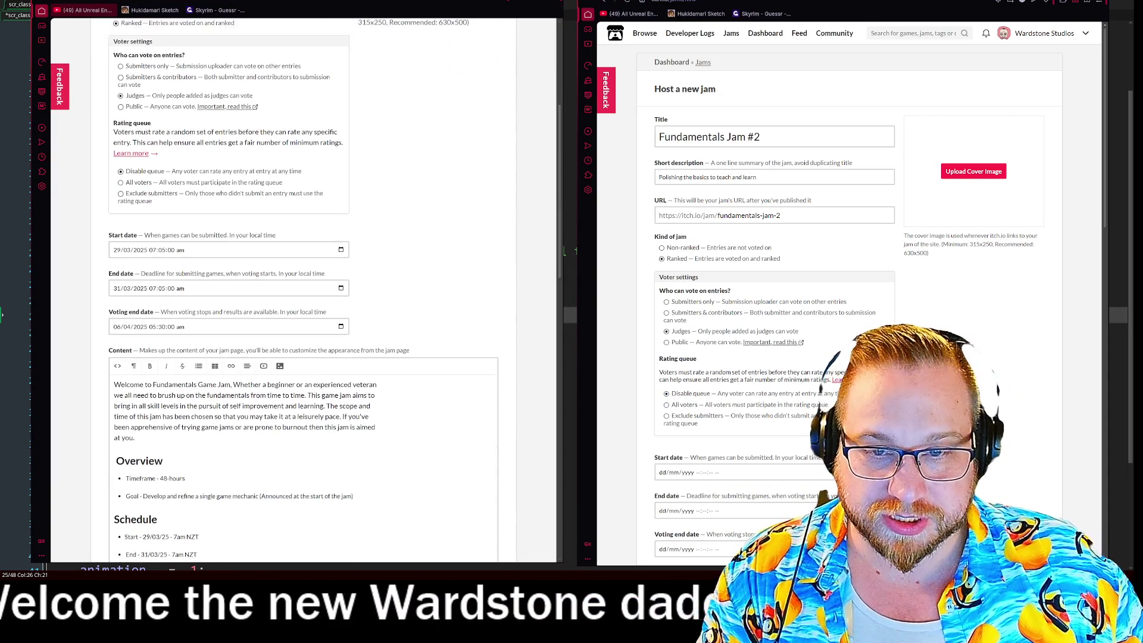
scroll(774, 298, "down", 5)
scroll(773, 298, "up", 3)
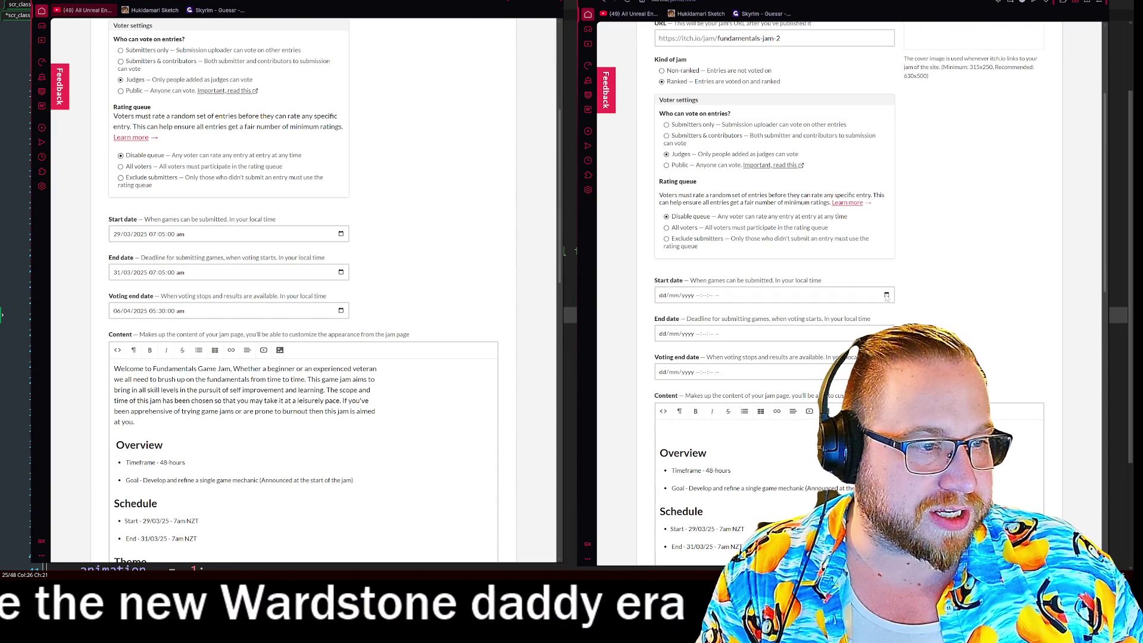
left_click(702, 294)
left_click(739, 313)
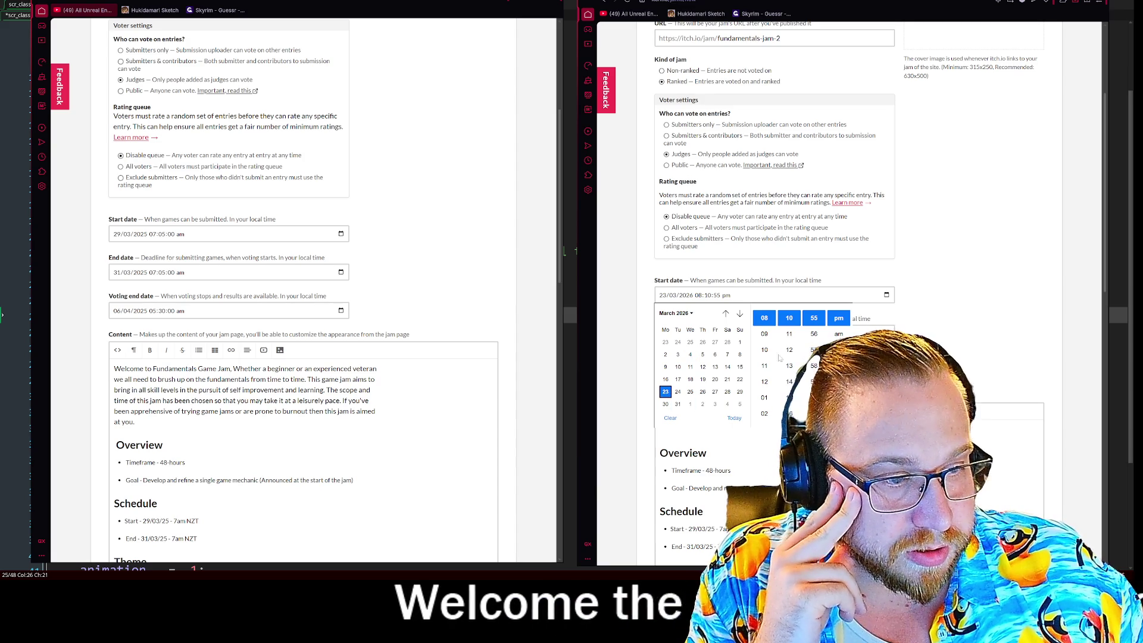
- Change the start time to 10:00 am on 23/03/2026 and close the picker
scroll(773, 348, "up", 3)
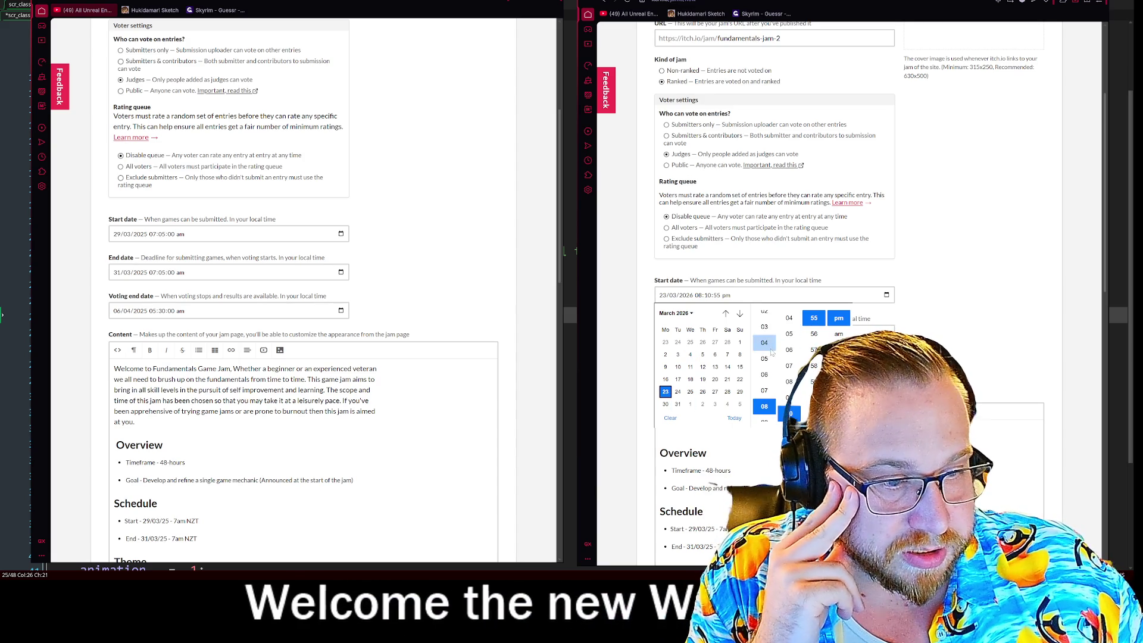
left_click(764, 397)
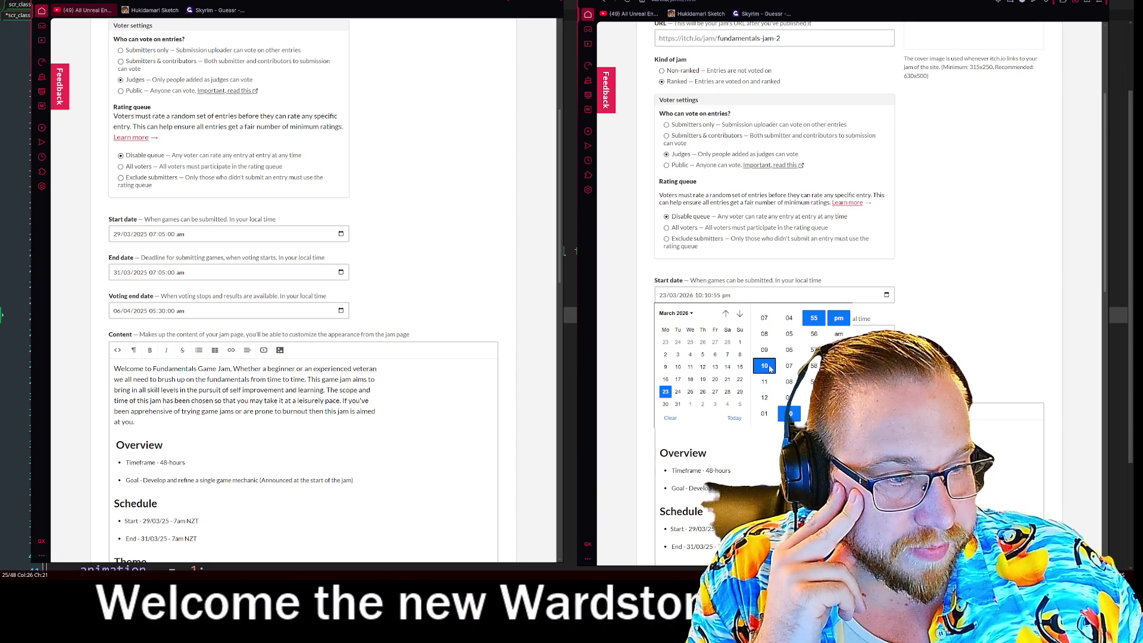
scroll(789, 388, "up", 4)
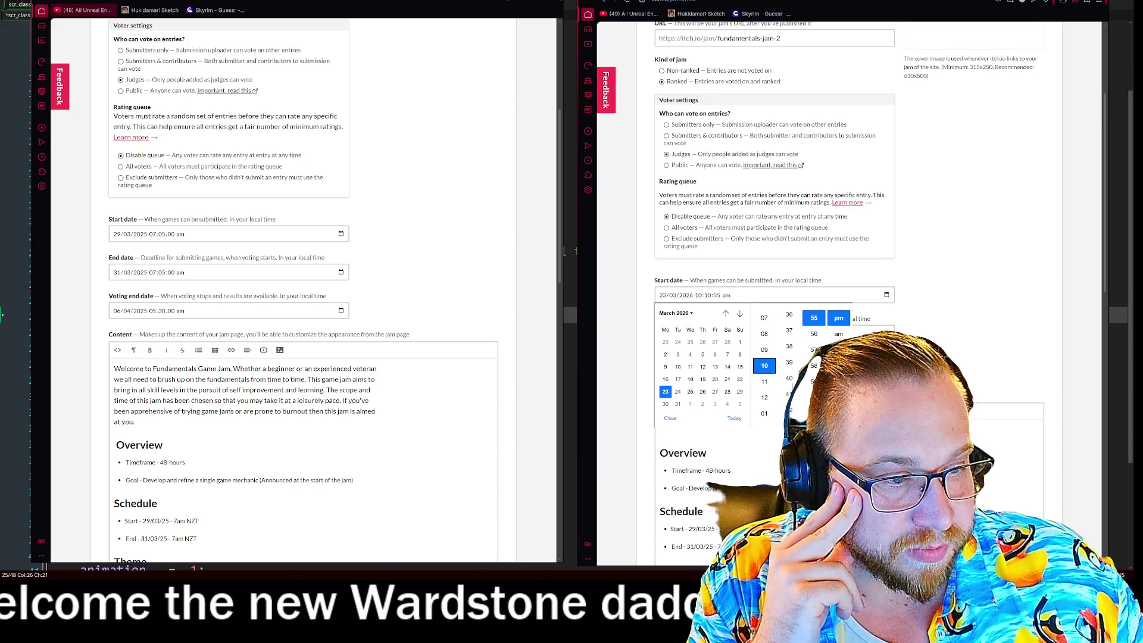
left_click(788, 360)
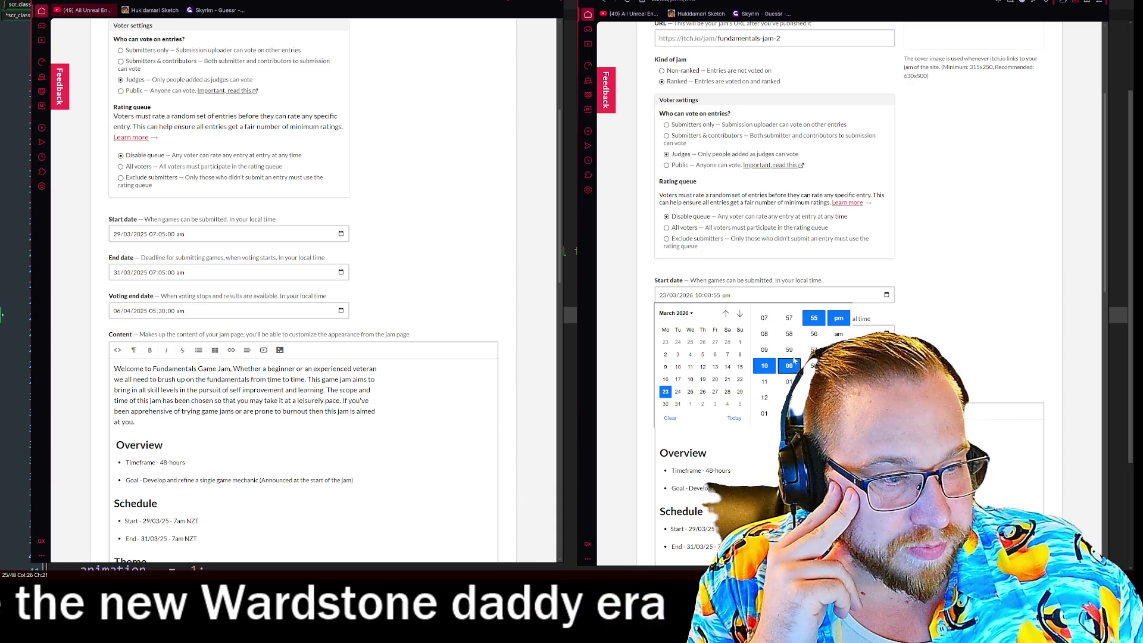
scroll(815, 343, "up", 3)
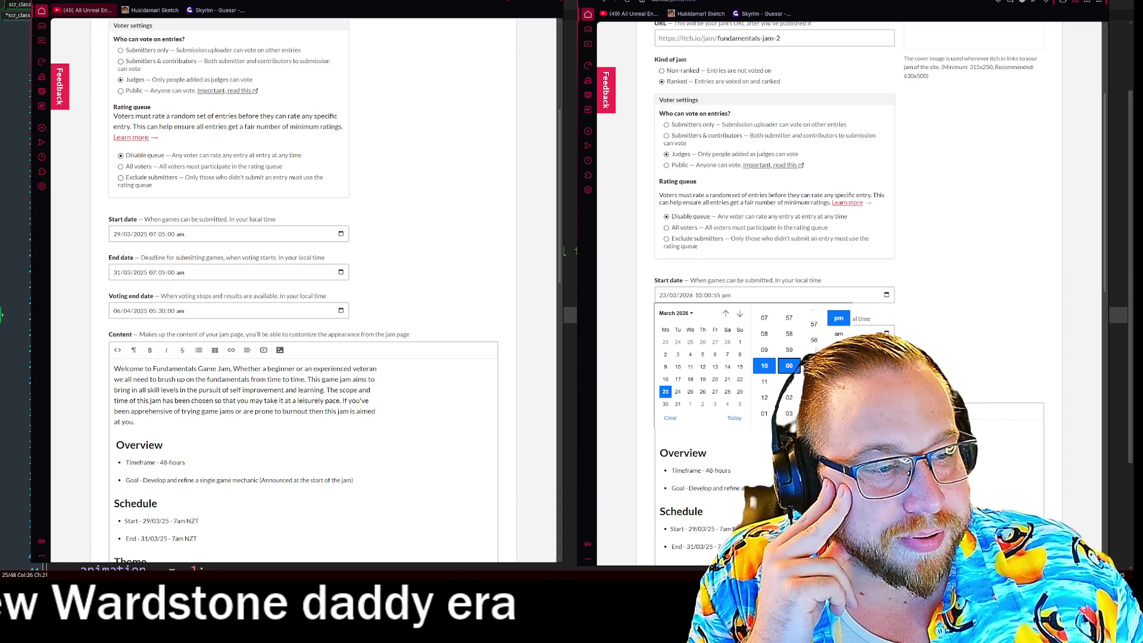
scroll(813, 336, "down", 5)
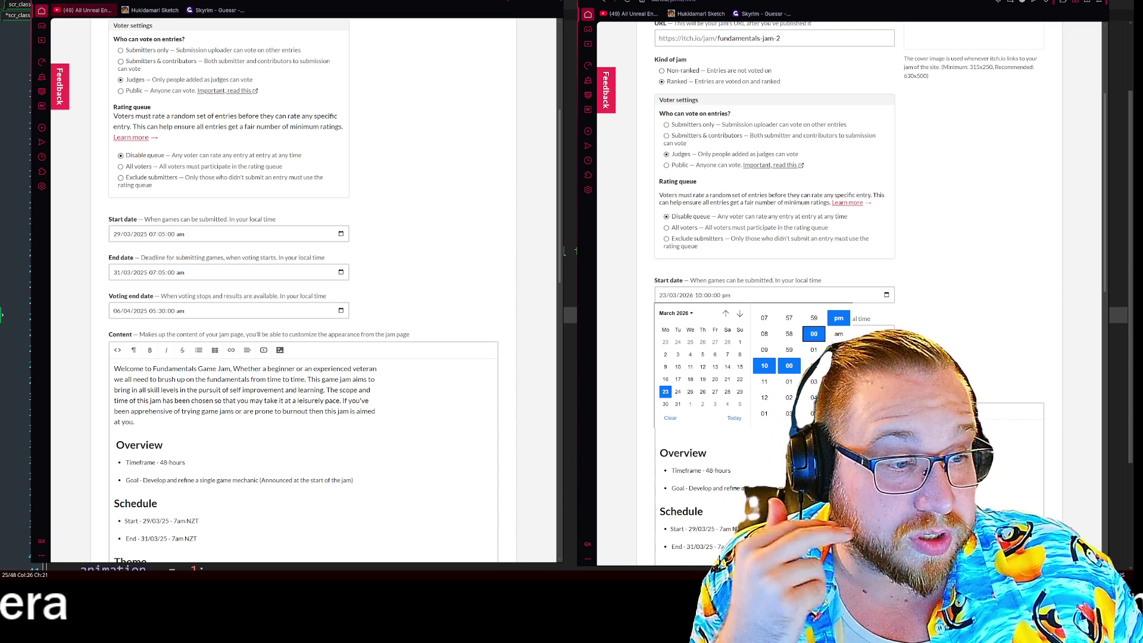
left_click(1019, 303)
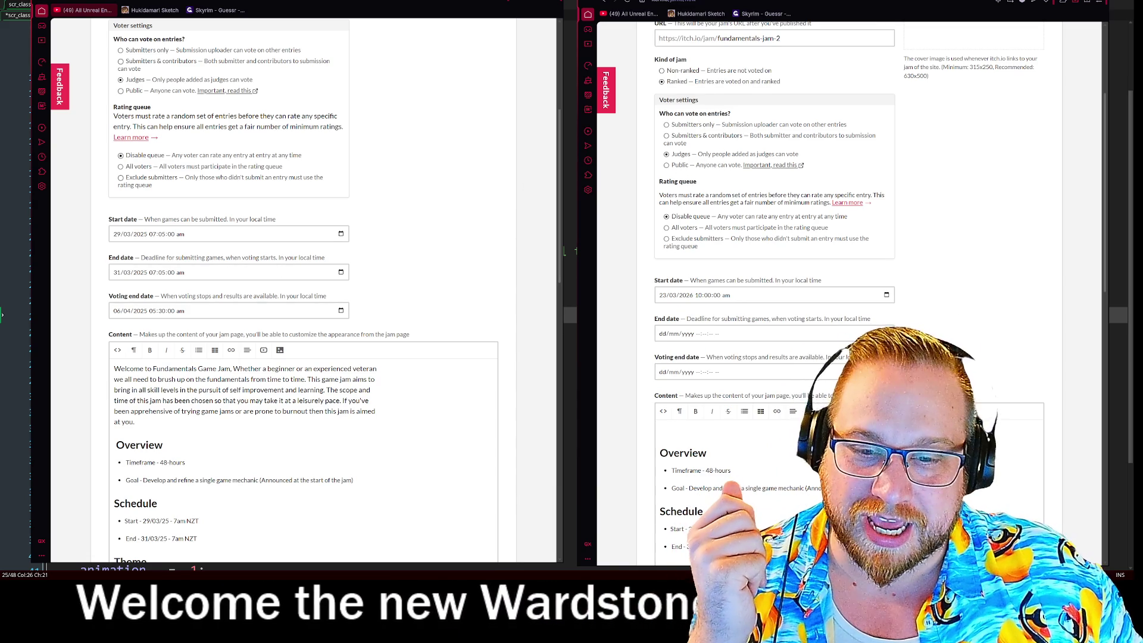
scroll(303, 297, "down", 5)
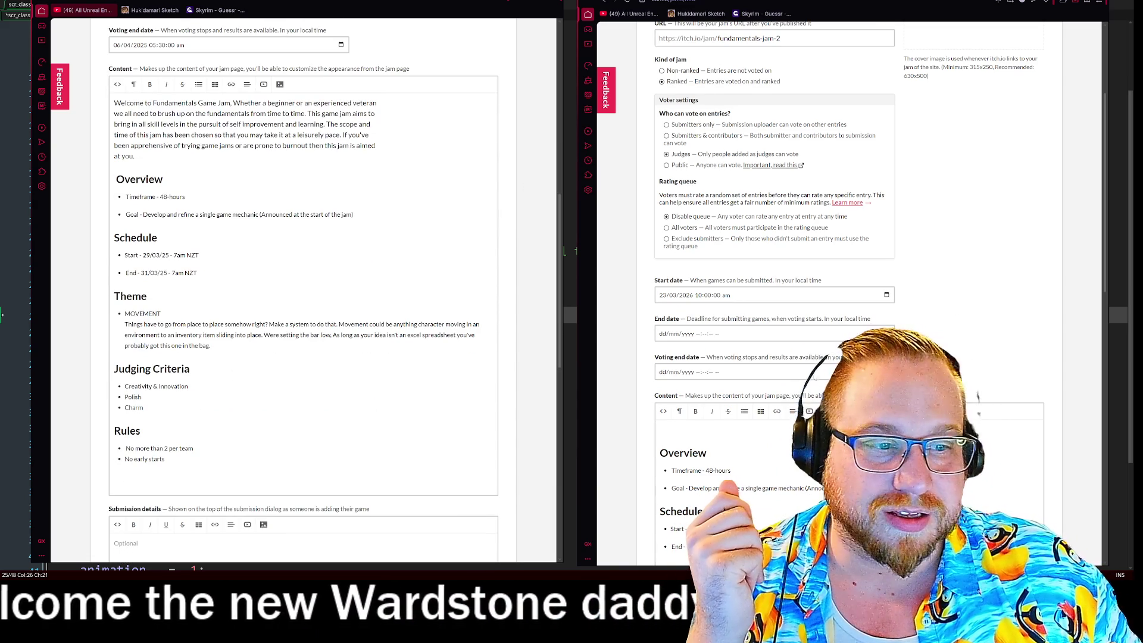
scroll(304, 297, "up", 3)
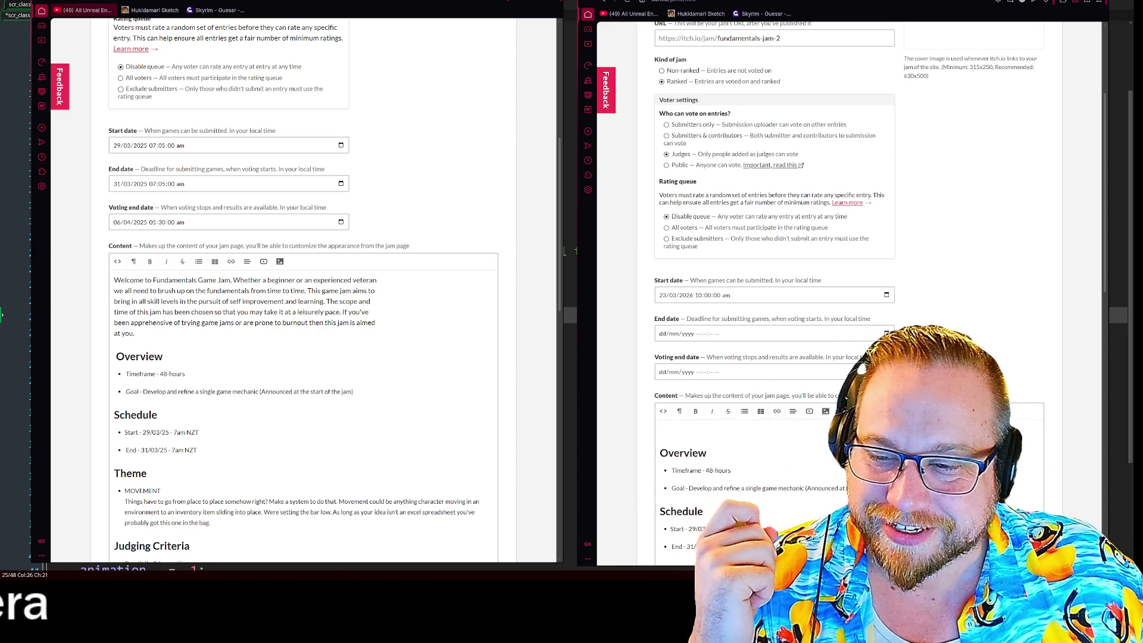
scroll(375, 257, "up", 6)
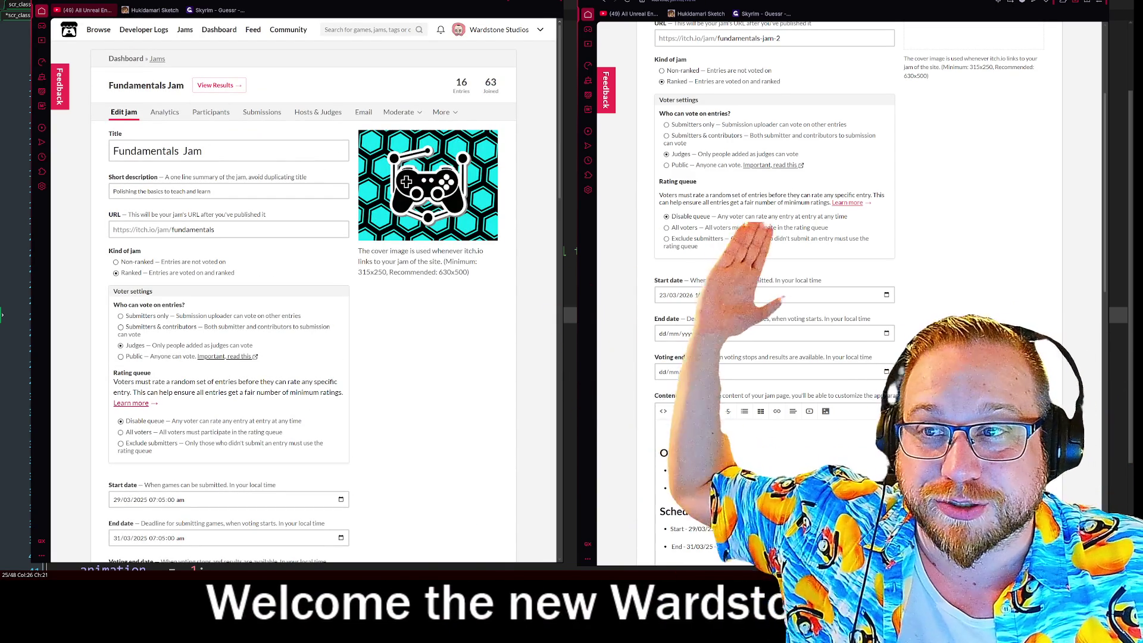
mouse_move(448, 207)
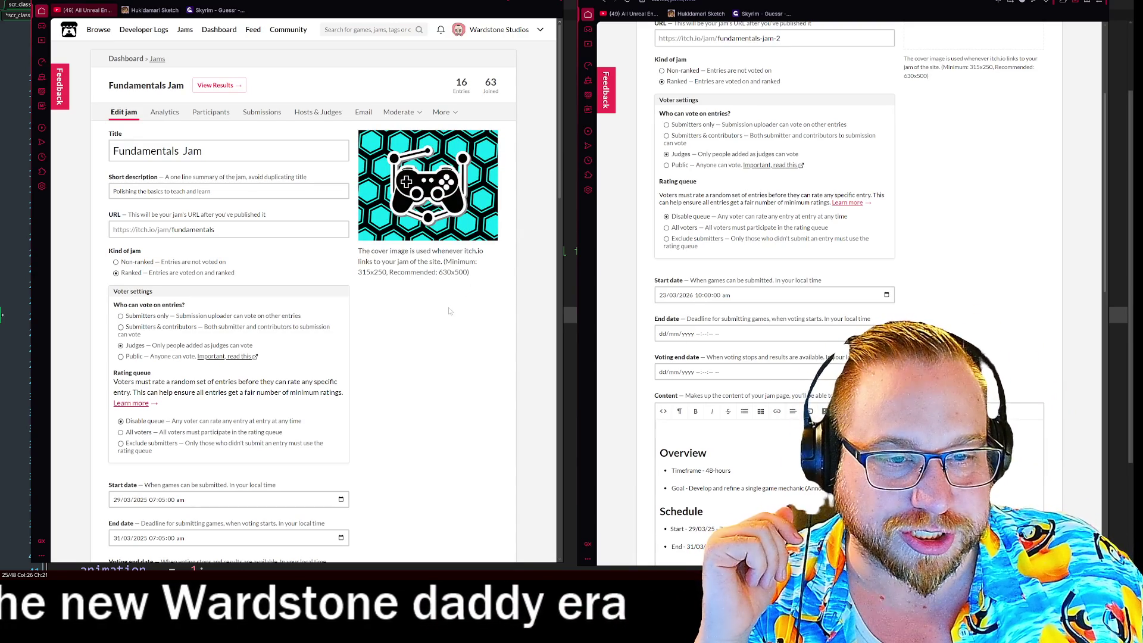
mouse_move(439, 186)
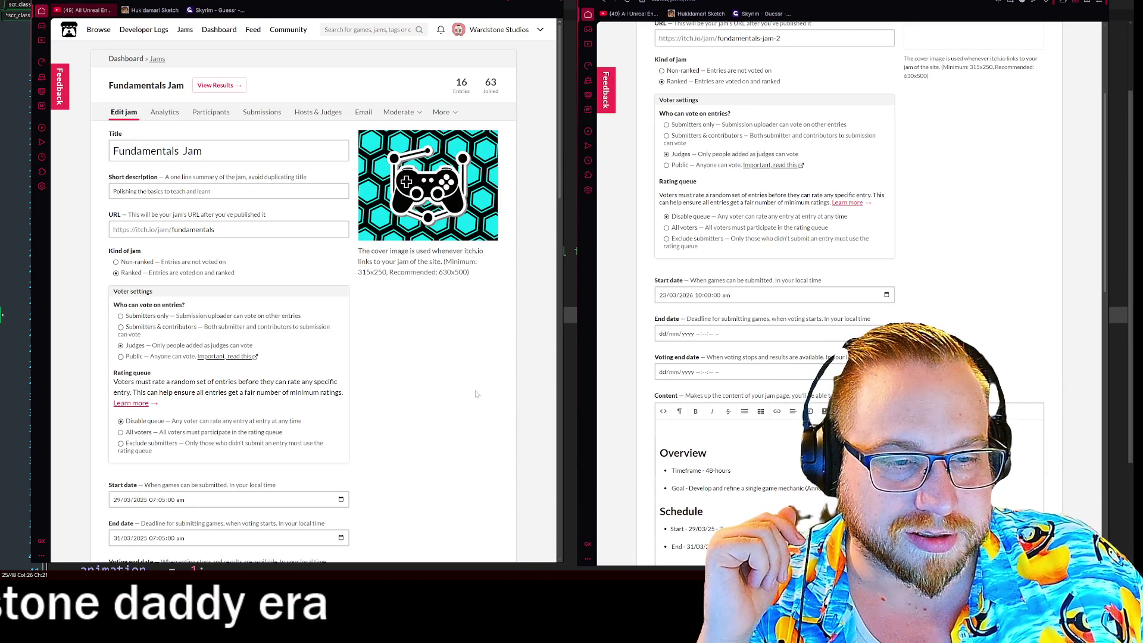
scroll(472, 376, "down", 5)
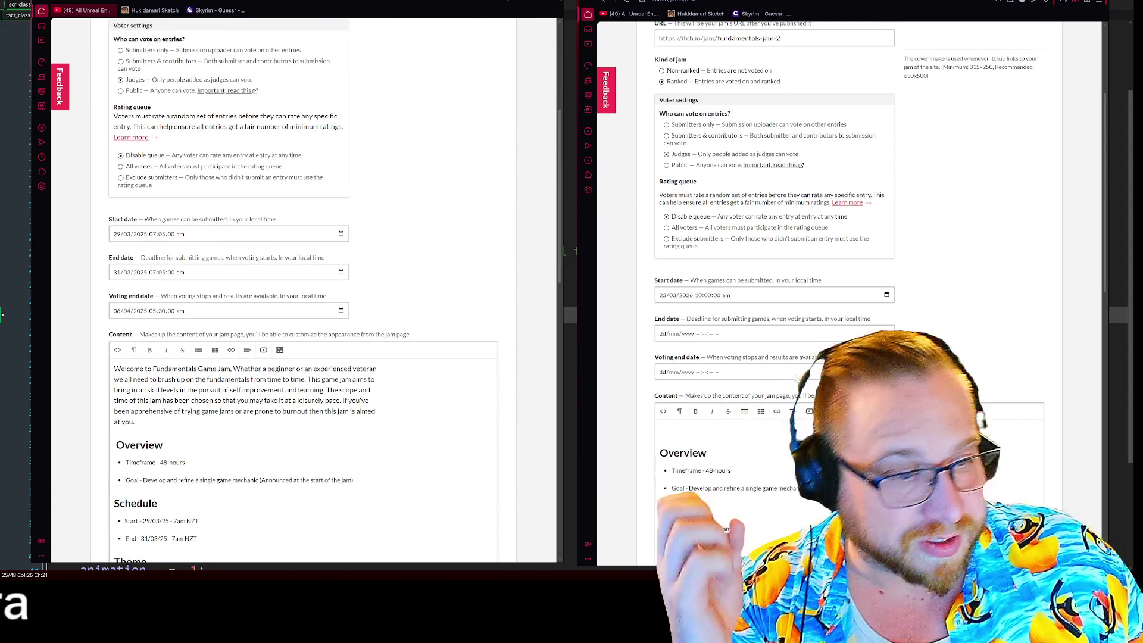
scroll(824, 308, "down", 1)
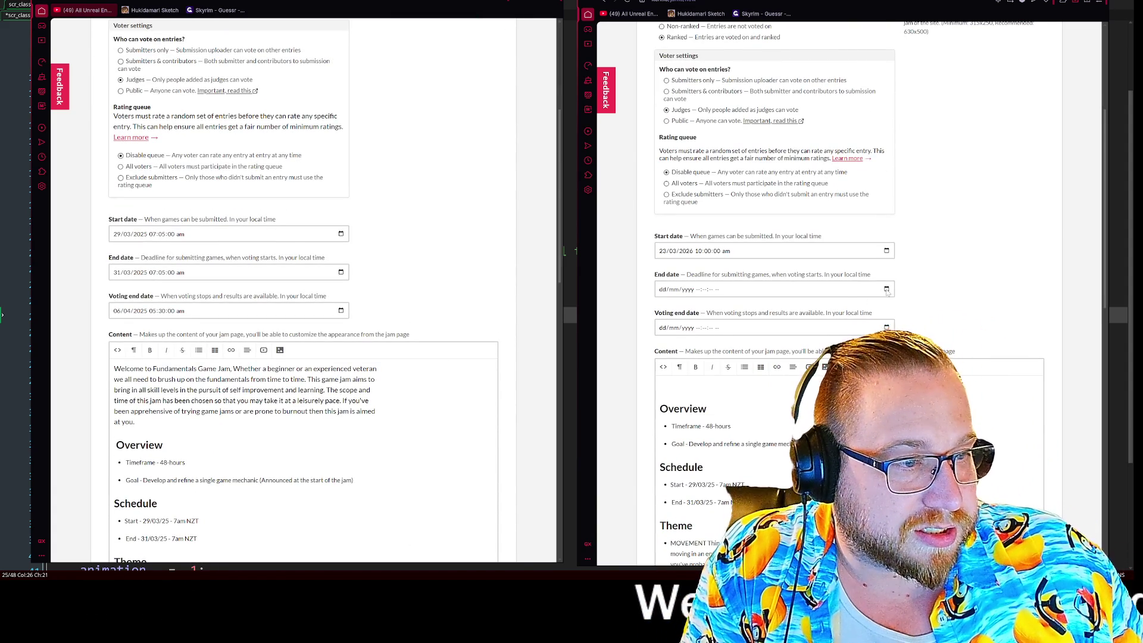
- Set the End date to 30/03/2026 at 10:01:11 am
left_click(886, 290)
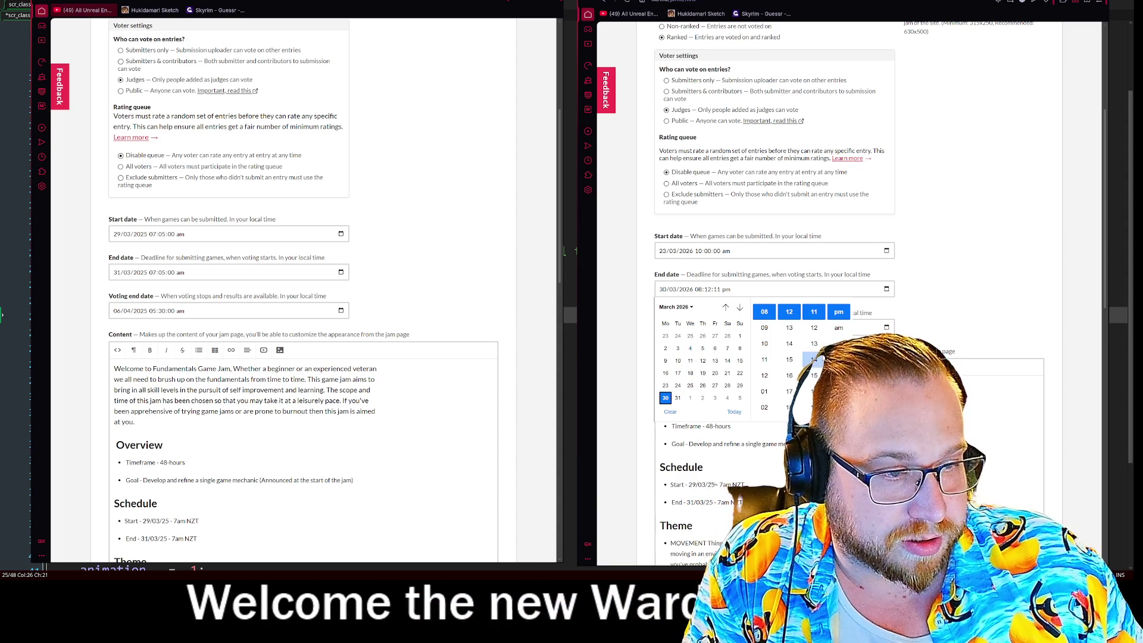
left_click(764, 344)
scroll(789, 355, "up", 5)
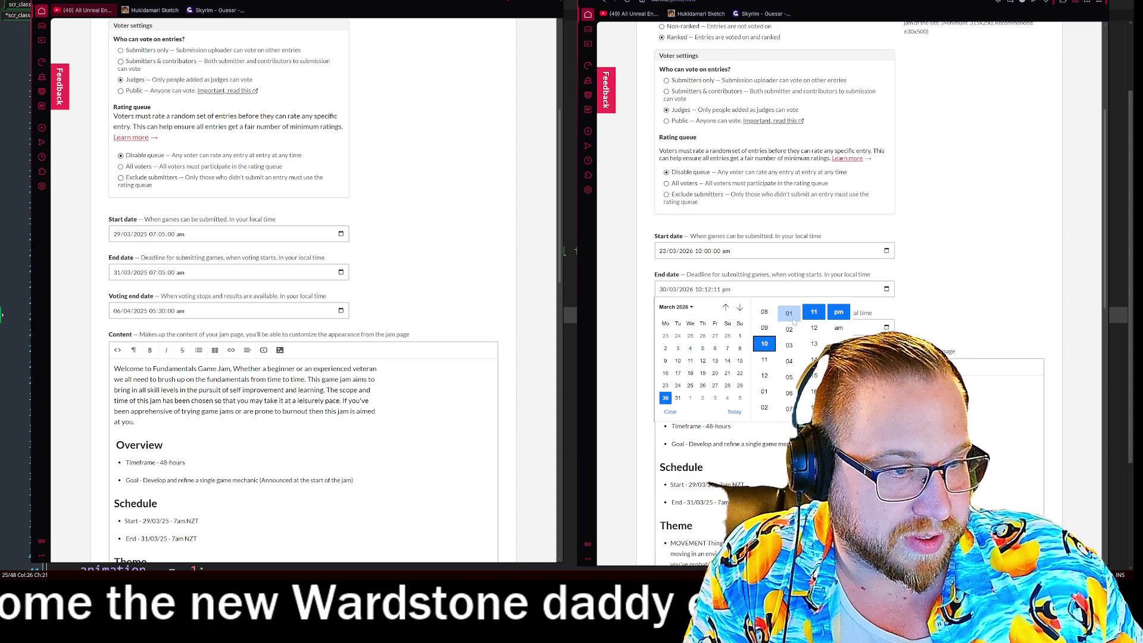
left_click(789, 385)
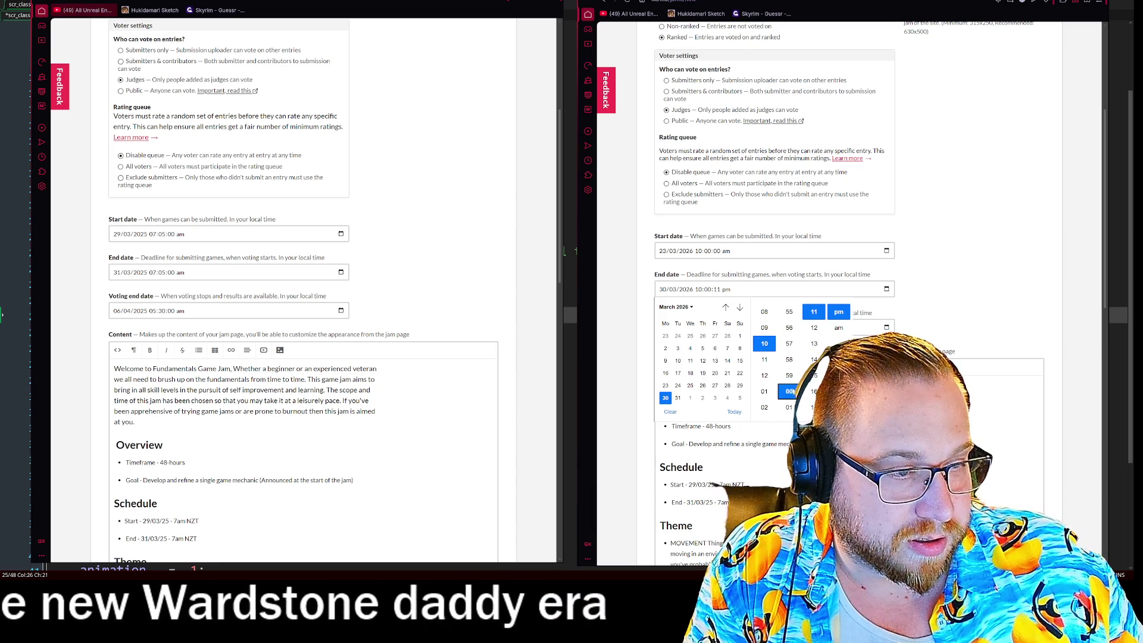
left_click(789, 407)
left_click(839, 328)
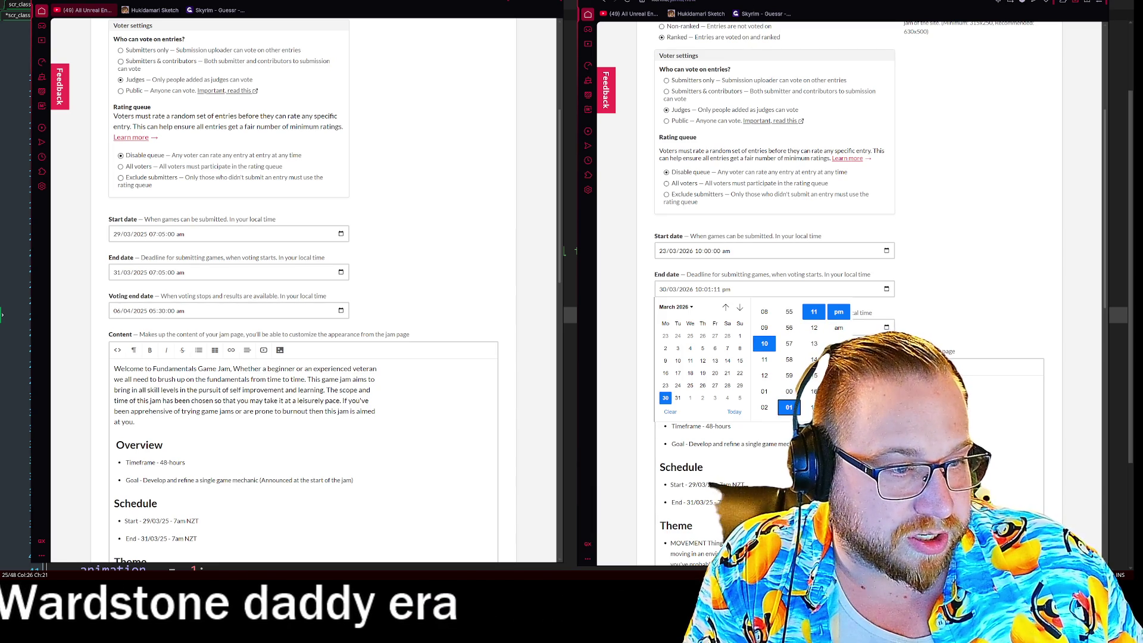
left_click(997, 300)
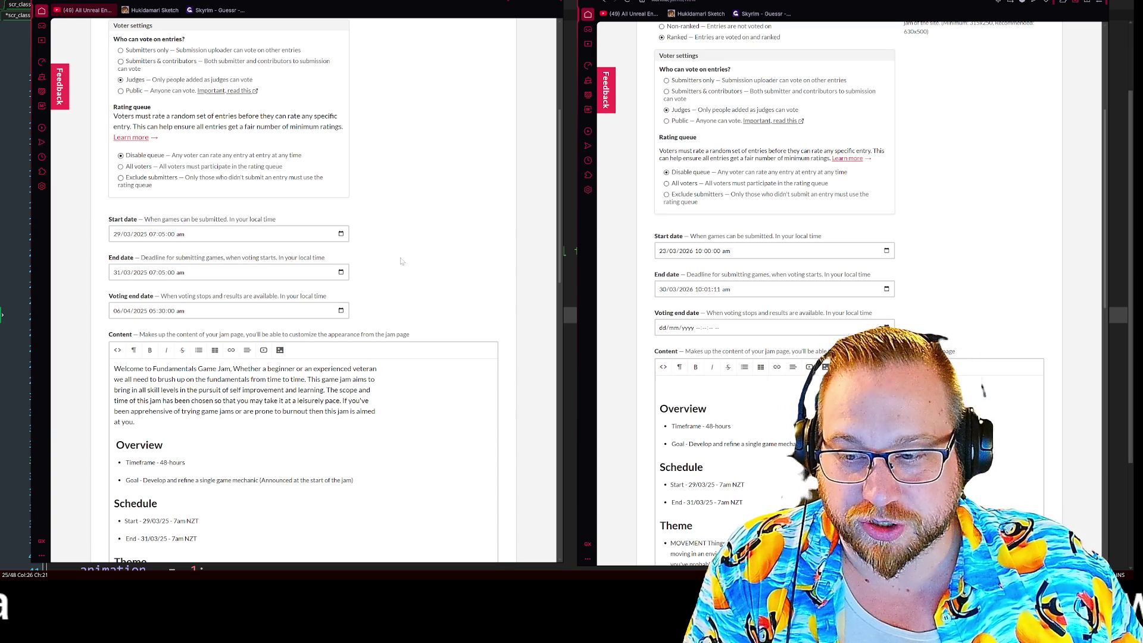
scroll(501, 420, "up", 5)
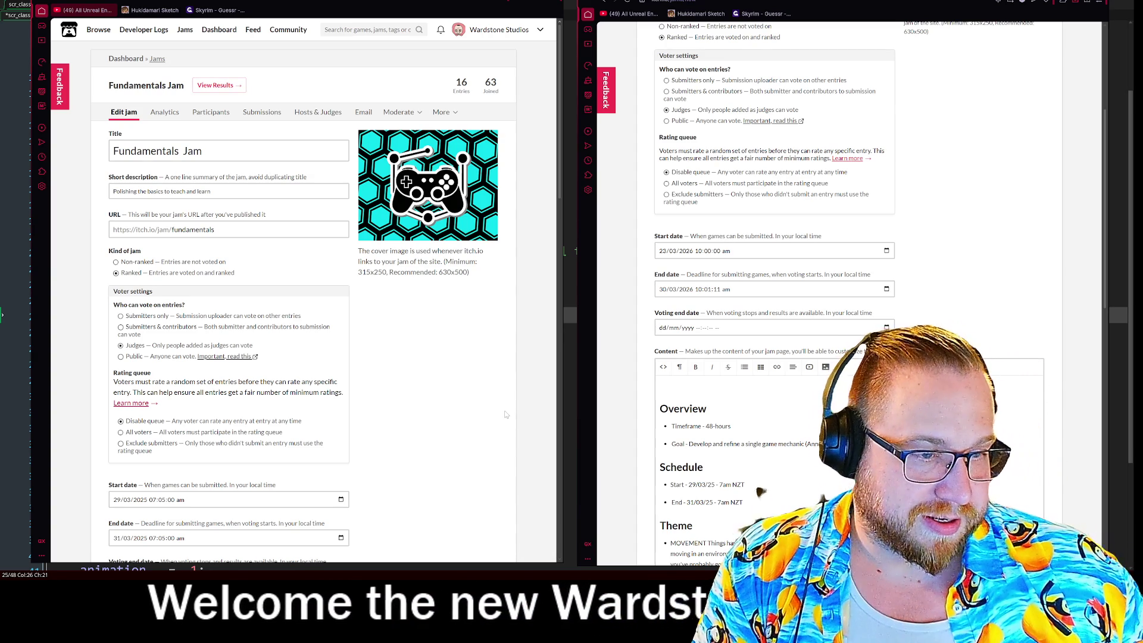
- Fill the Voting end date with 31/03/2026 08:13:02 pm using its calendar
left_click(679, 327)
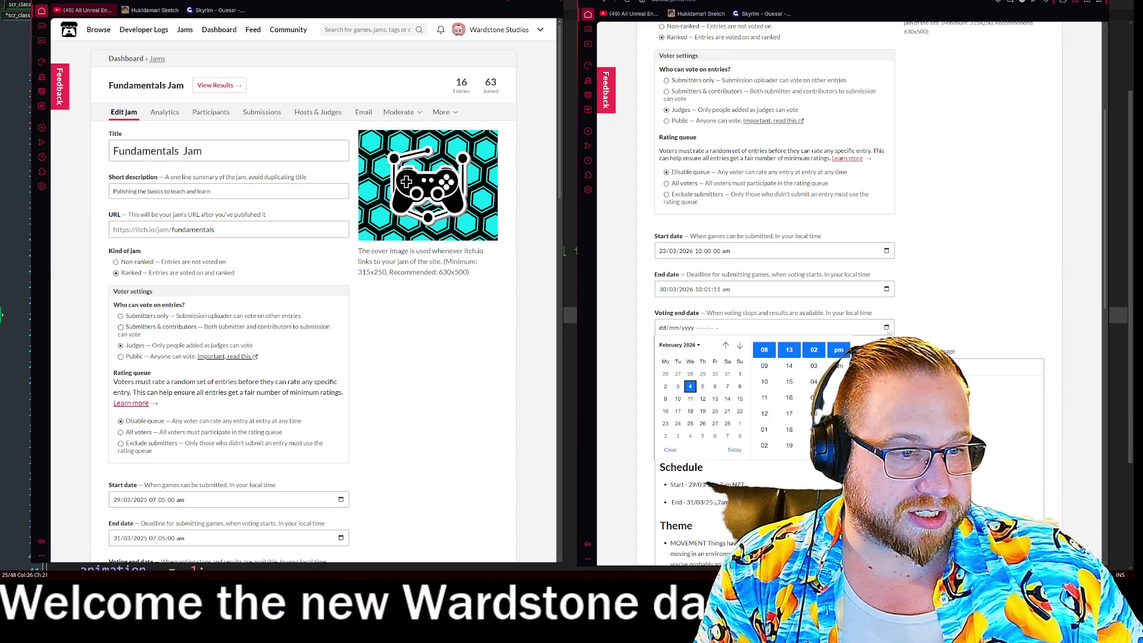
scroll(678, 433, "down", 1)
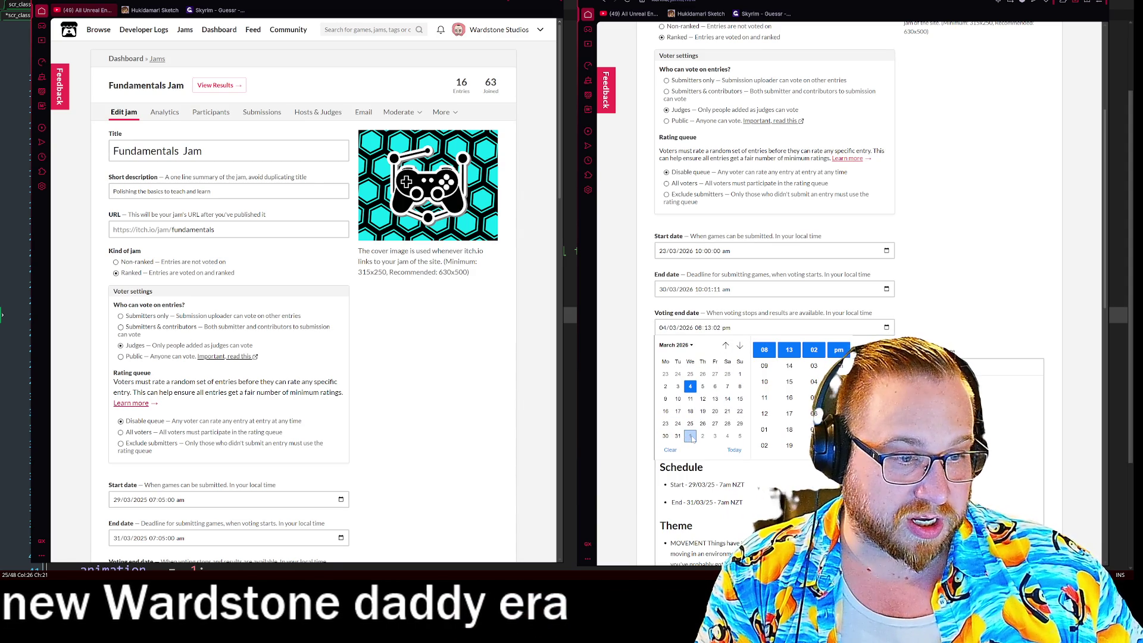
left_click(739, 345)
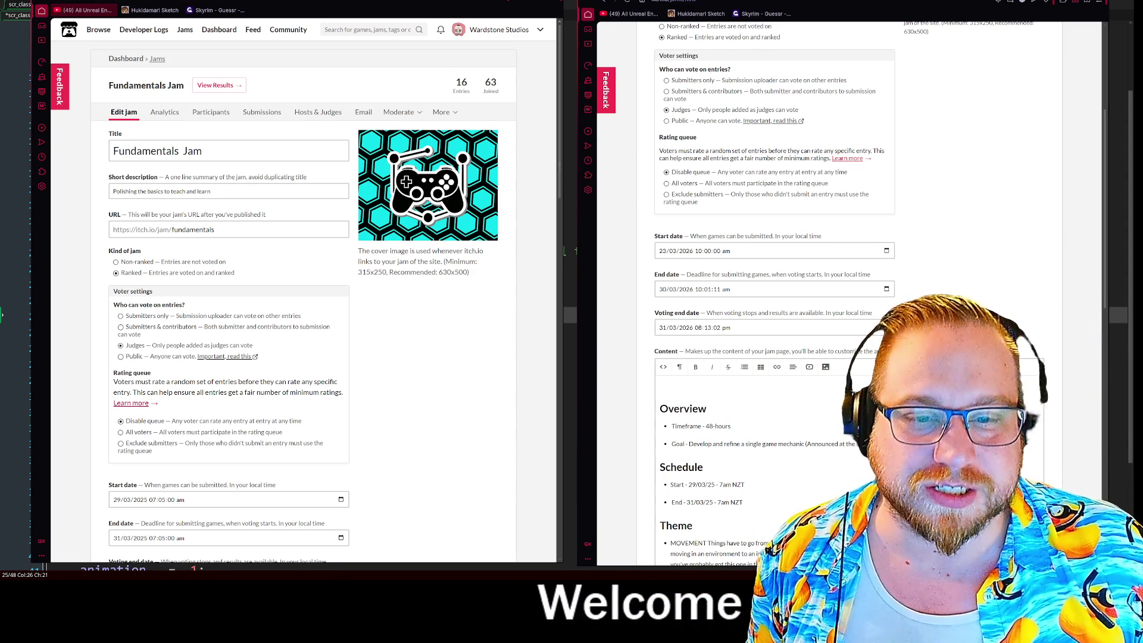
scroll(295, 333, "down", 7)
- Add criteria Creativity & Innovation, Polish and Charm, marking Creativity & Innovation primary
scroll(833, 238, "down", 7)
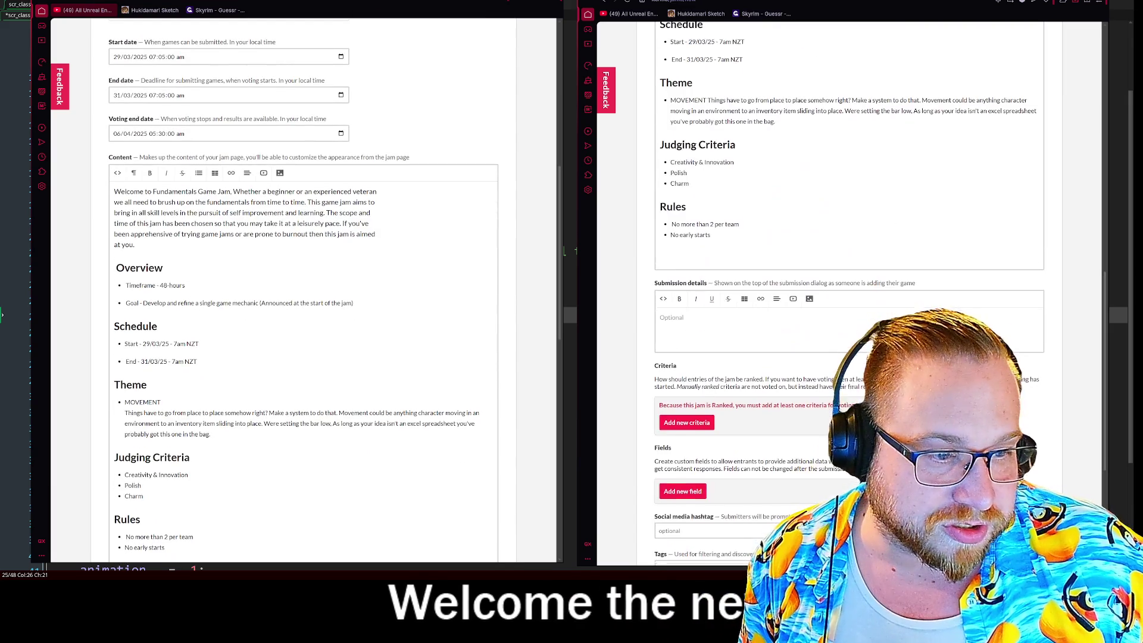
scroll(297, 298, "down", 9)
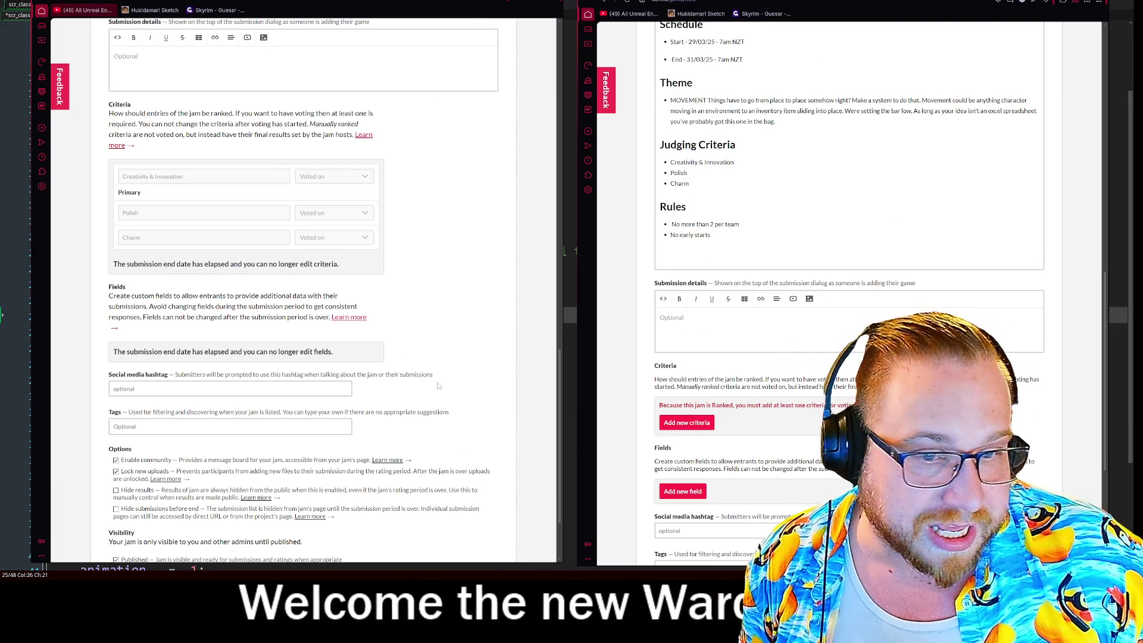
scroll(782, 424, "down", 3)
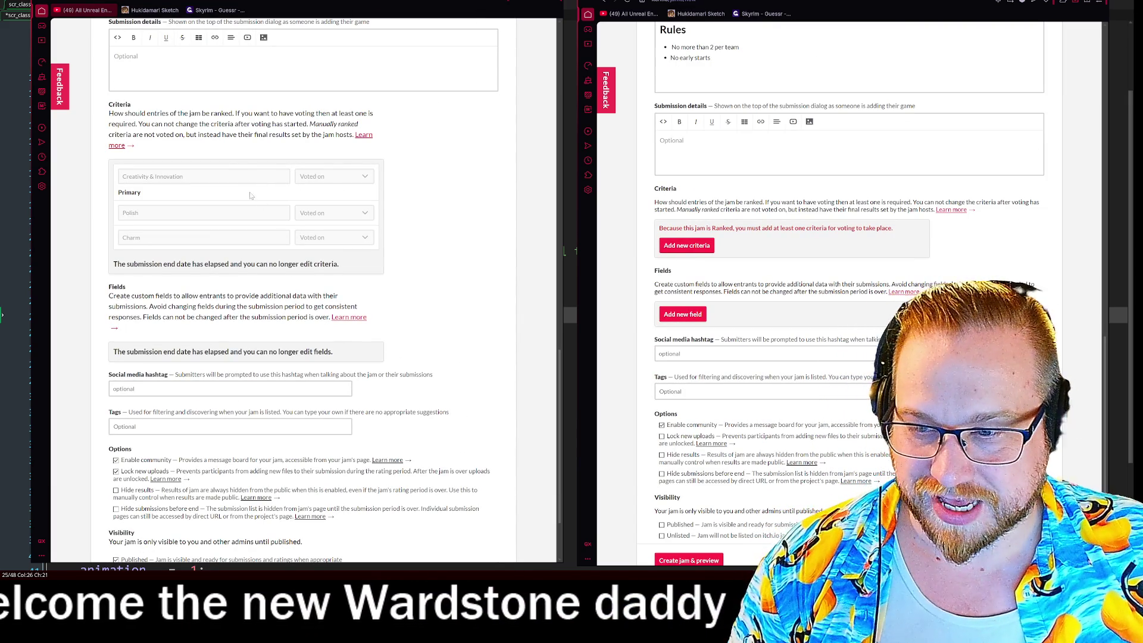
scroll(381, 341, "down", 2)
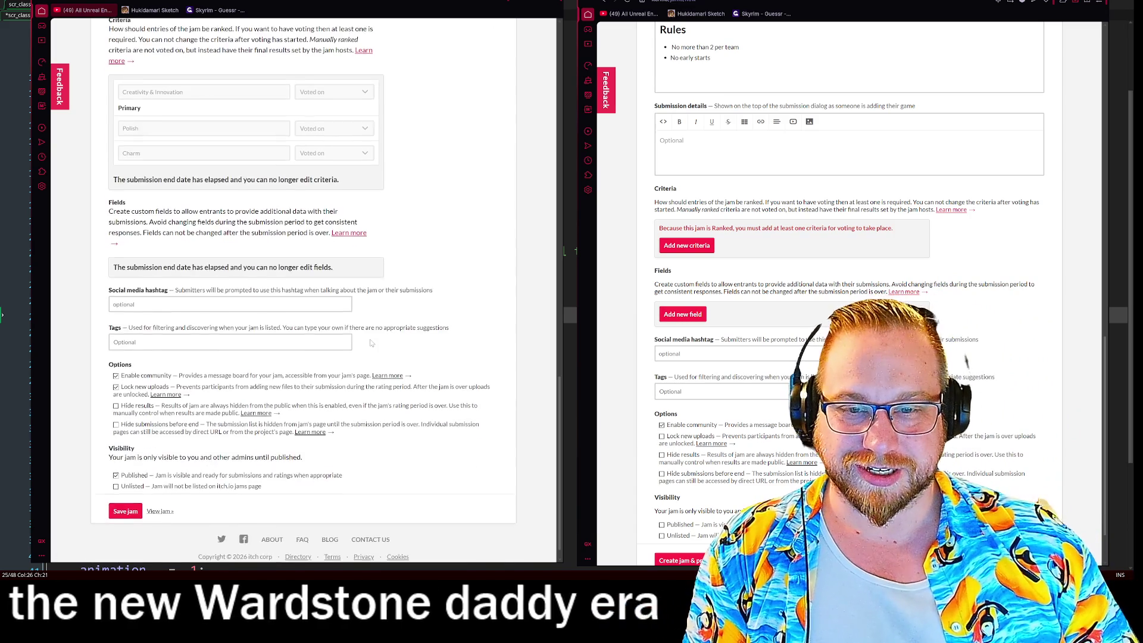
left_click(686, 245)
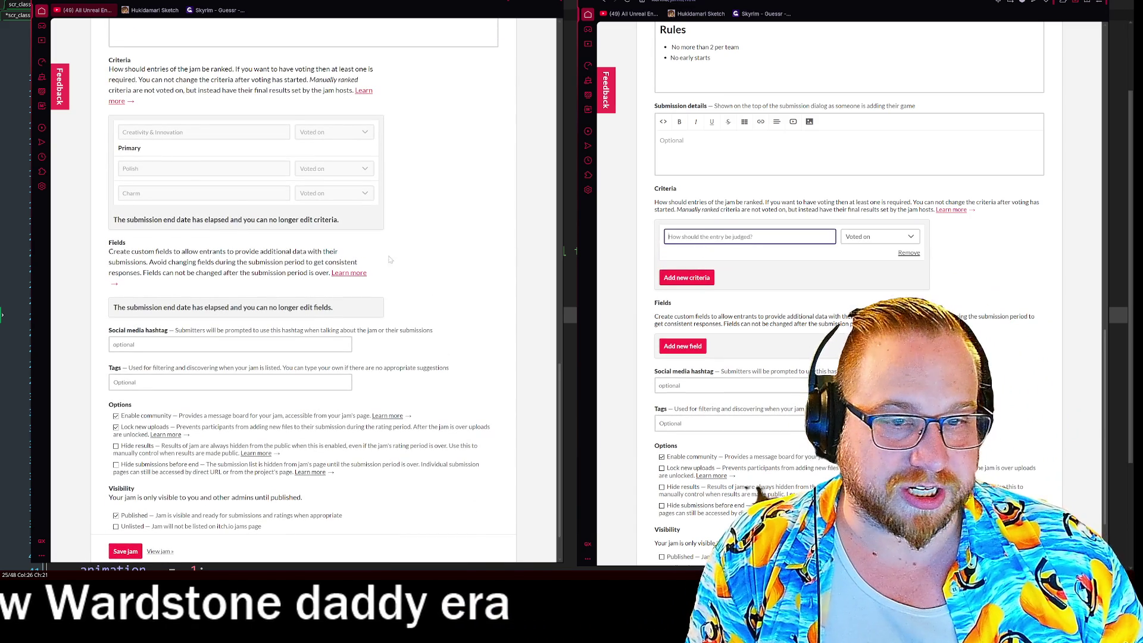
left_click(196, 133)
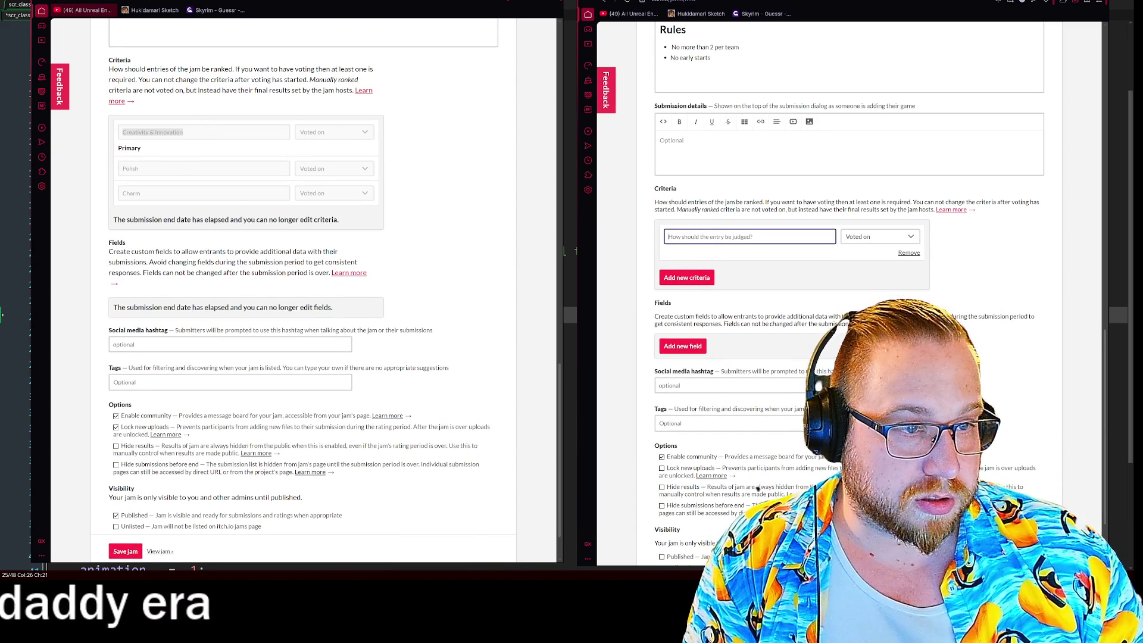
left_click(692, 283)
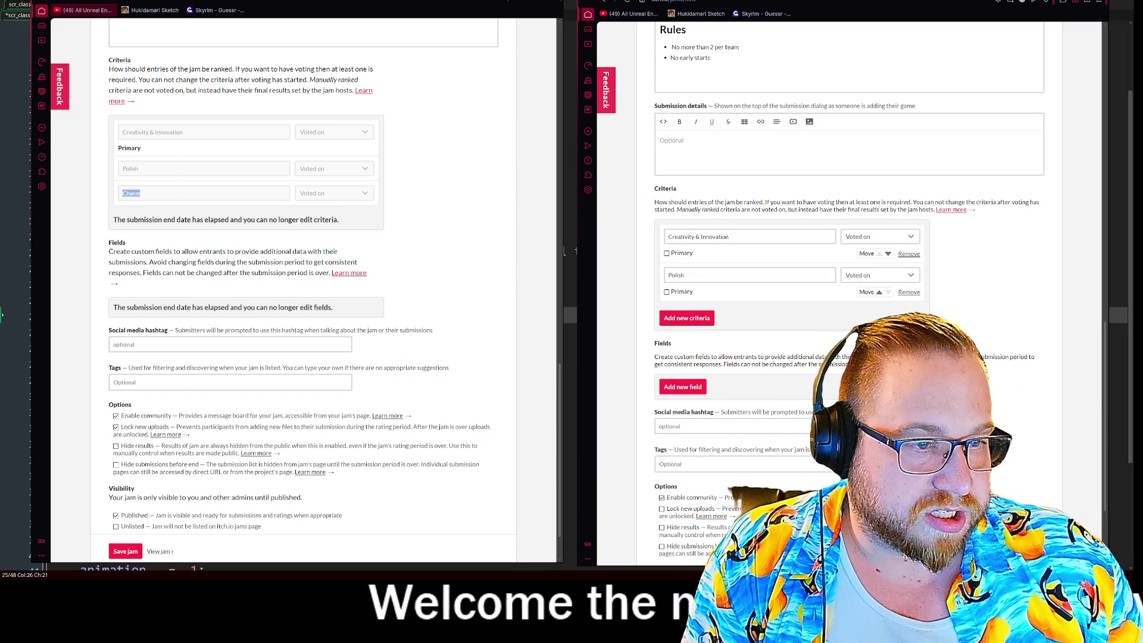
left_click(685, 319)
type("Charm")
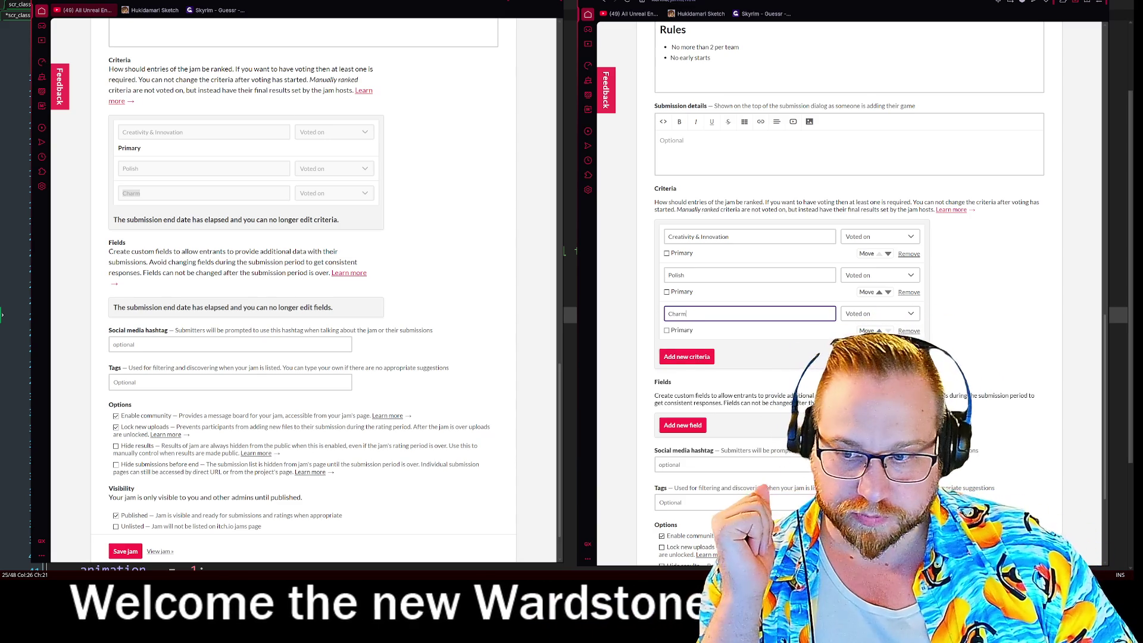
left_click(667, 253)
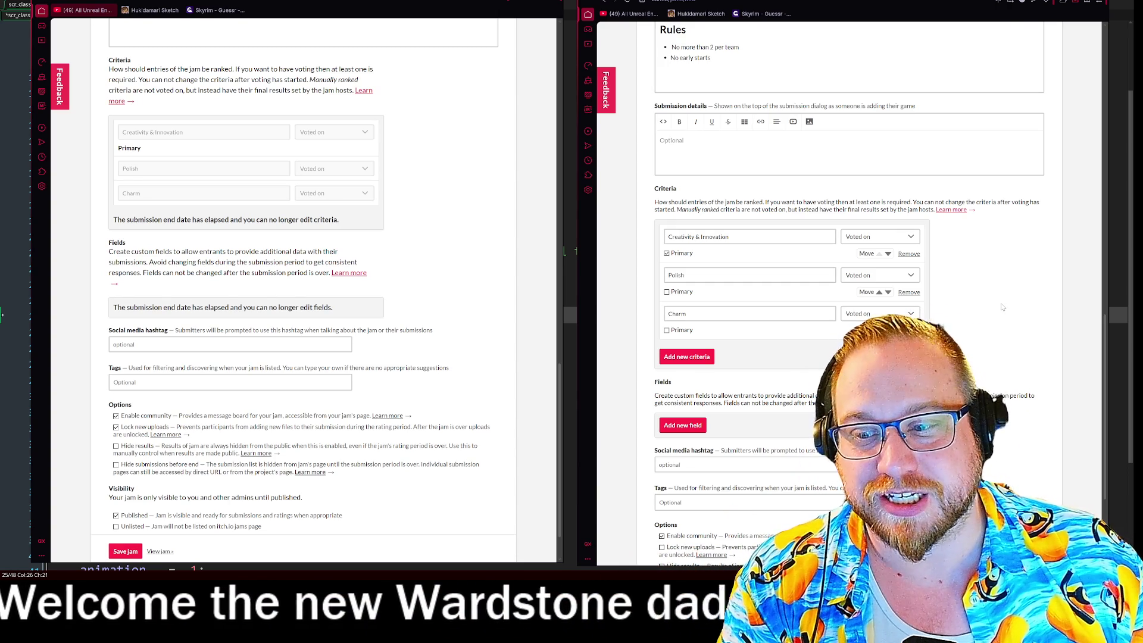
scroll(1001, 306, "up", 5)
- Change the Start date to 27/03/2026 at 10:01:00 am
scroll(890, 253, "up", 4)
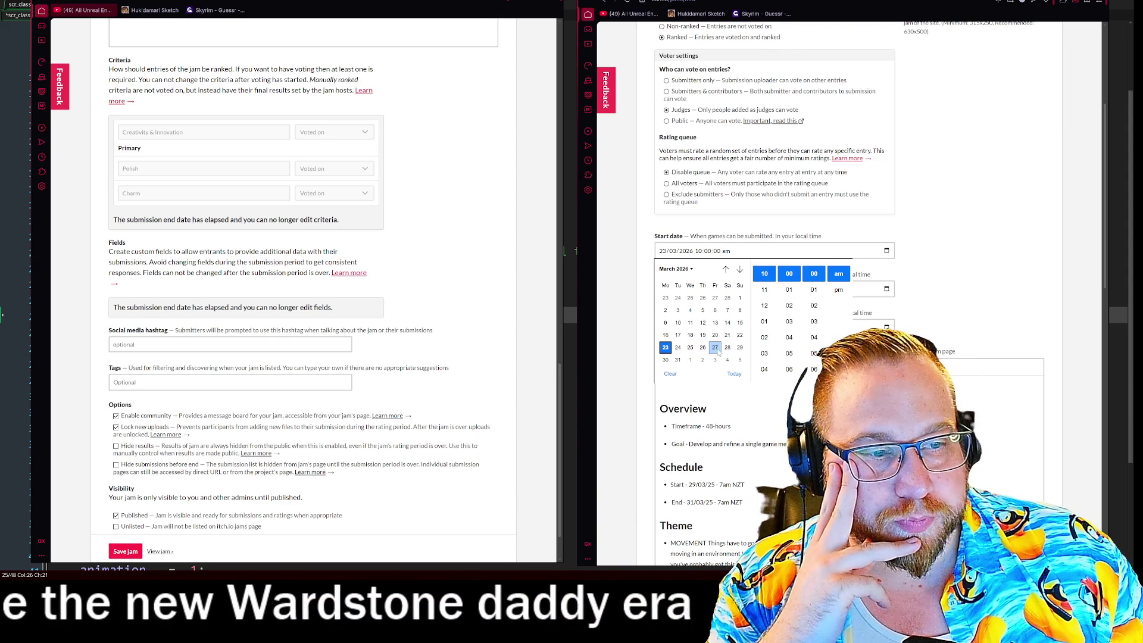
left_click(716, 351)
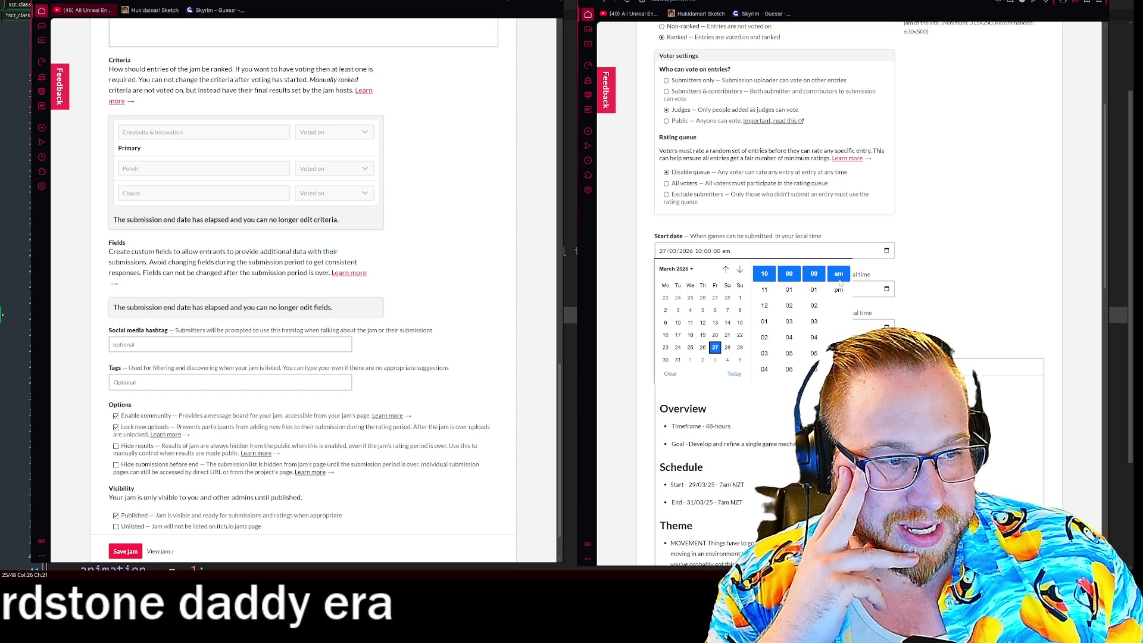
left_click(790, 289)
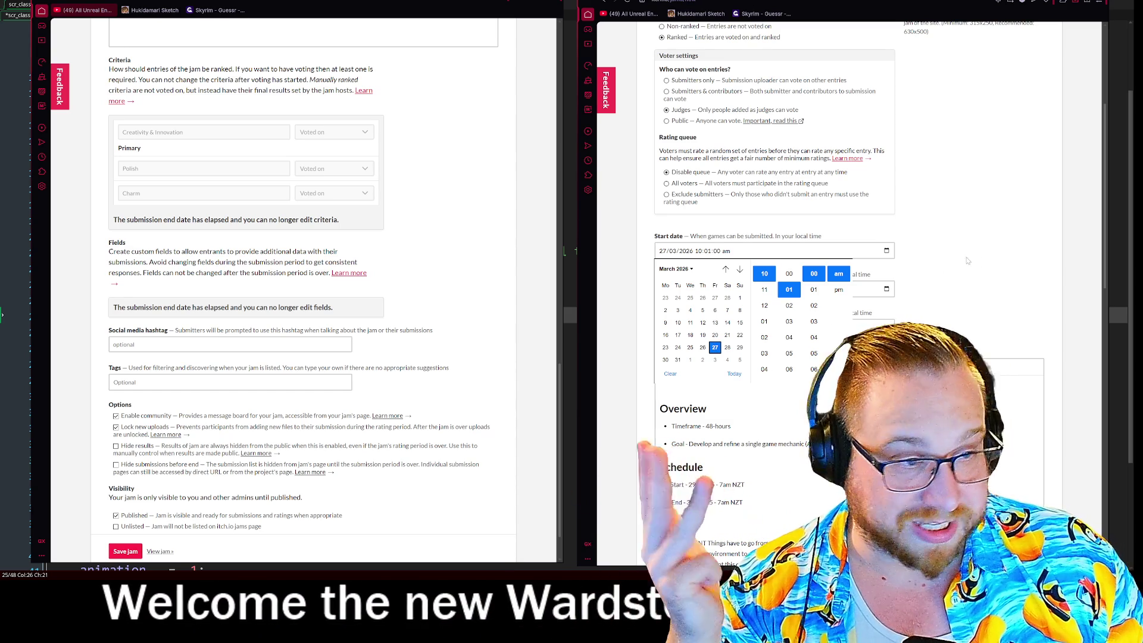
left_click(877, 289)
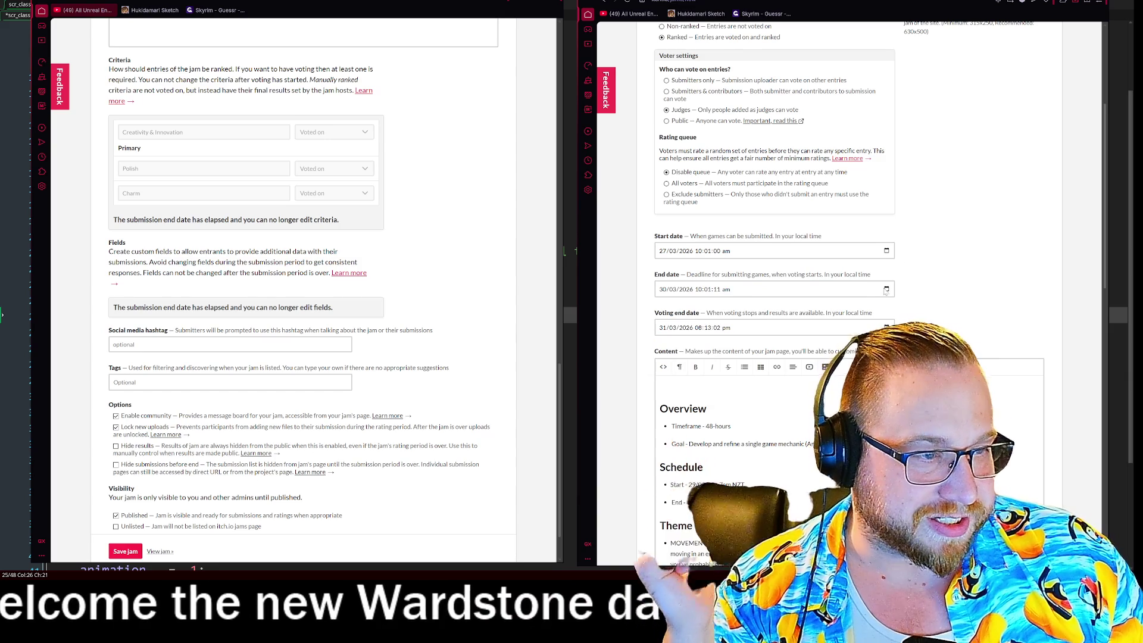
- Rework the dates so the jam starts 20/03/2026 and submissions end 24/03/2026 10:01:11 am
left_click(885, 289)
left_click(677, 398)
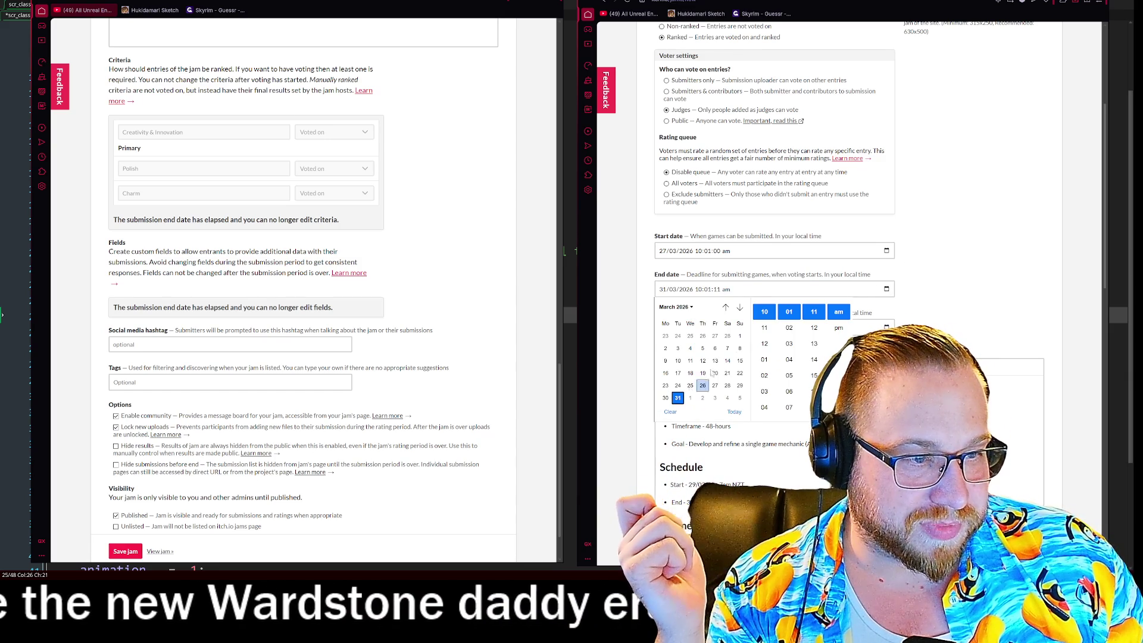
left_click(996, 241)
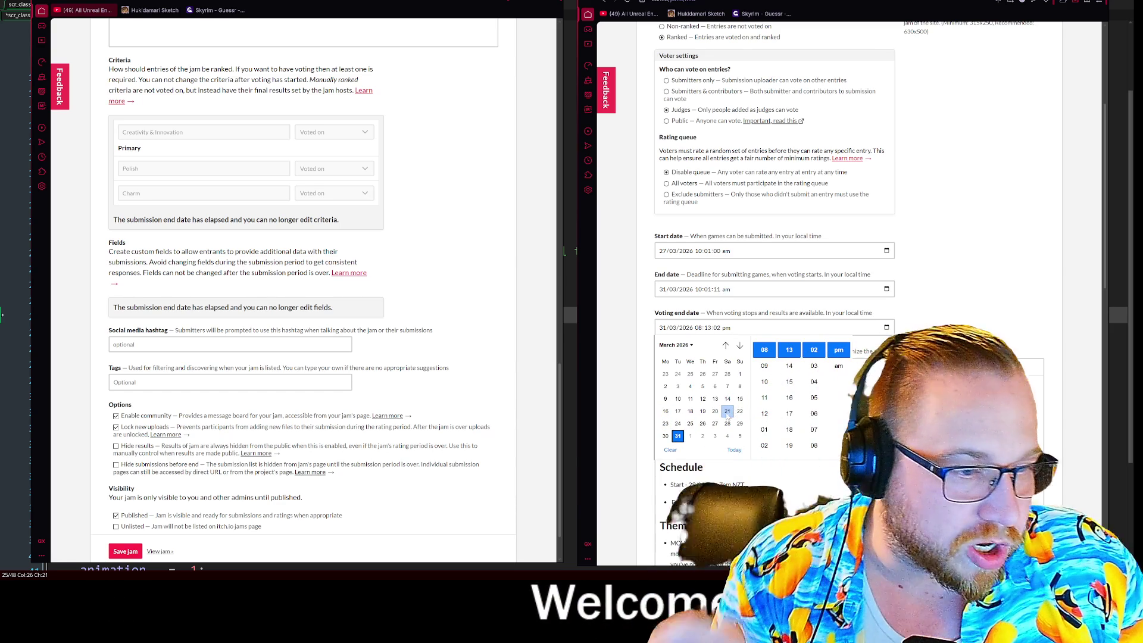
left_click(886, 251)
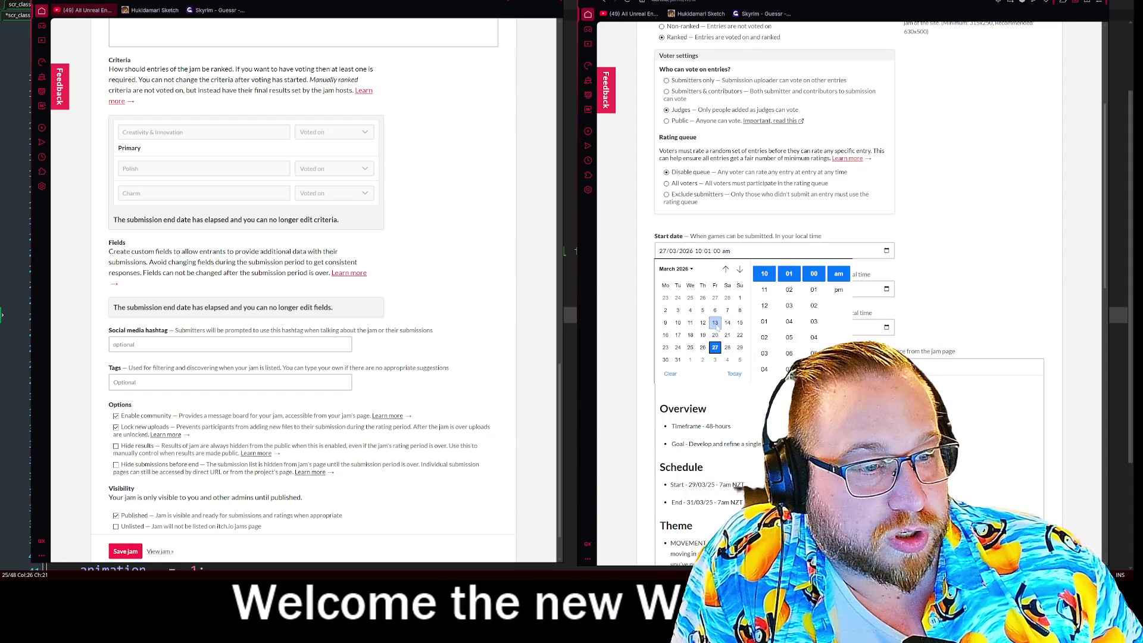
left_click(714, 335)
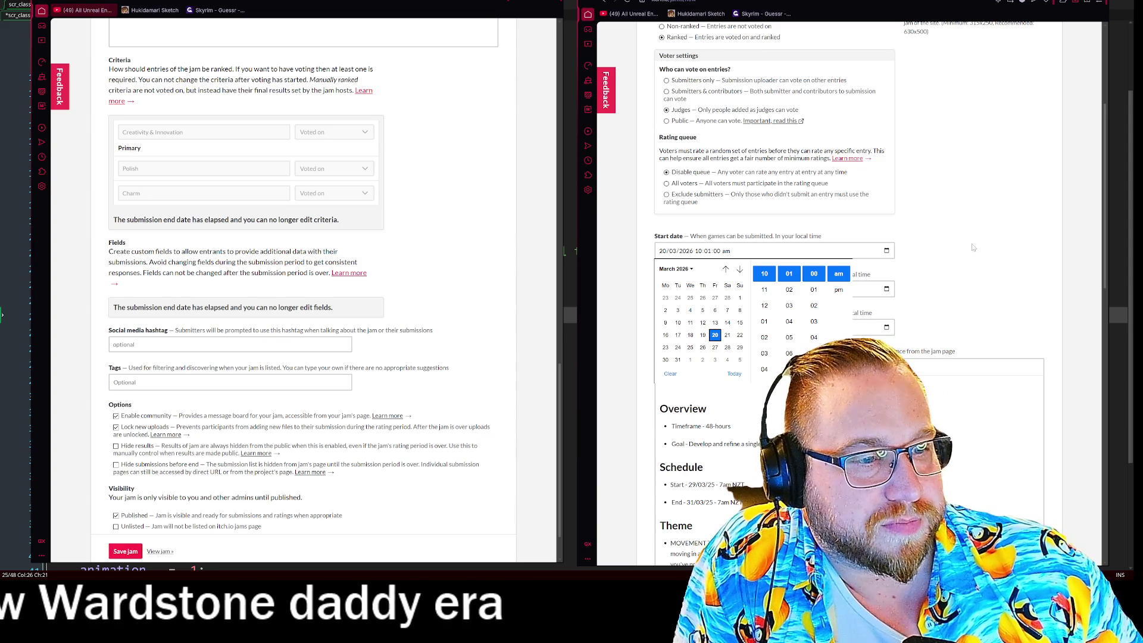
left_click(973, 247)
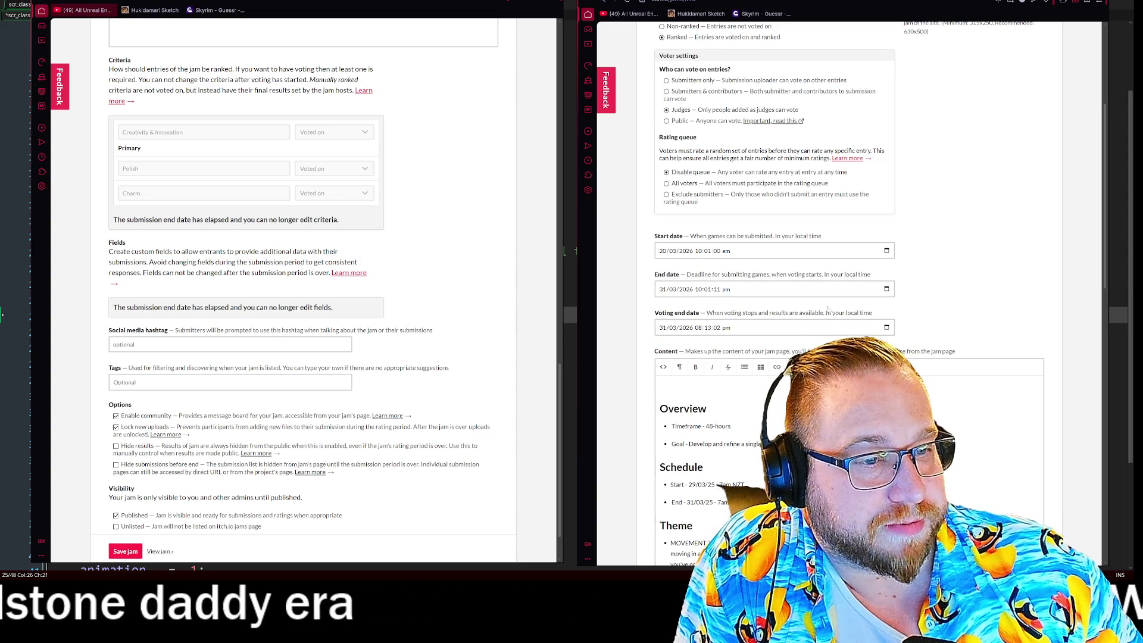
left_click(859, 289)
left_click(886, 290)
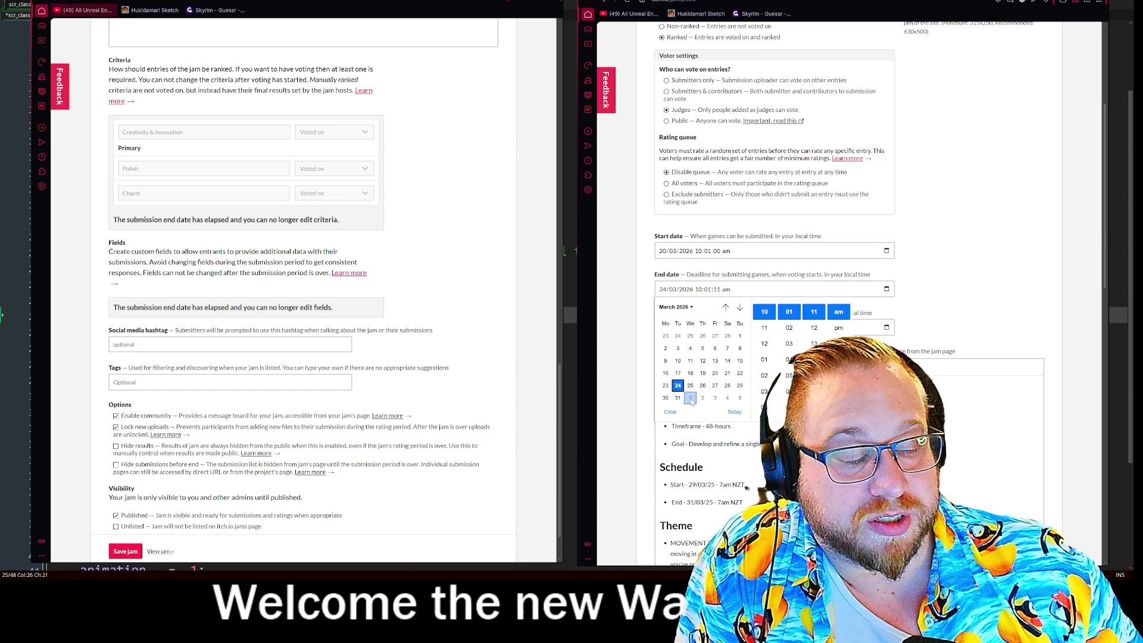
left_click(972, 283)
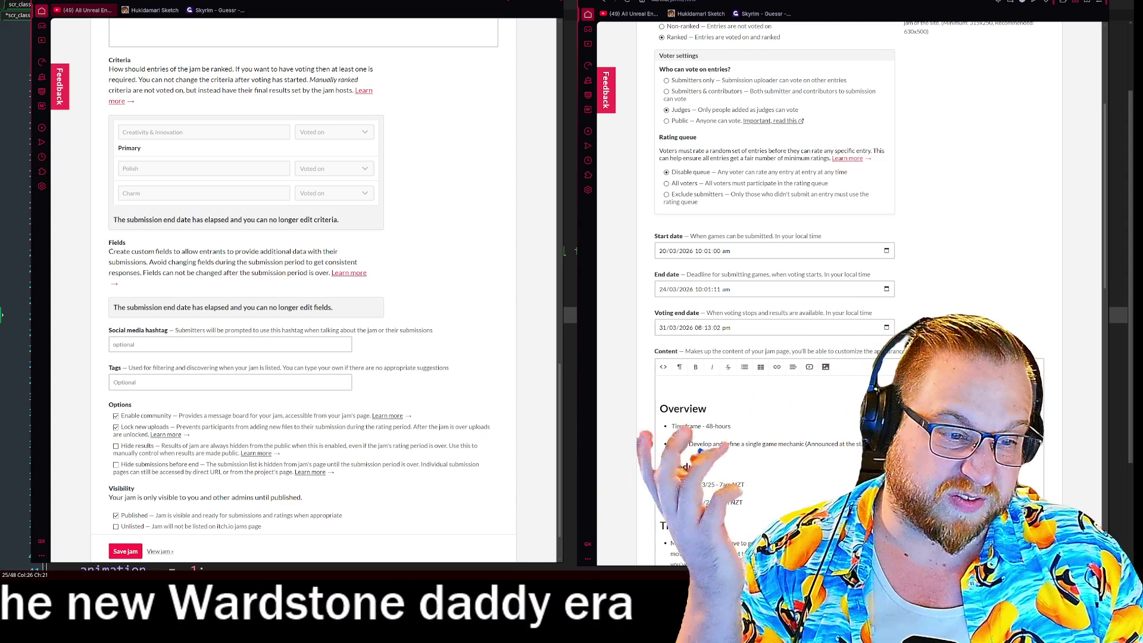
scroll(677, 325, "down", 2)
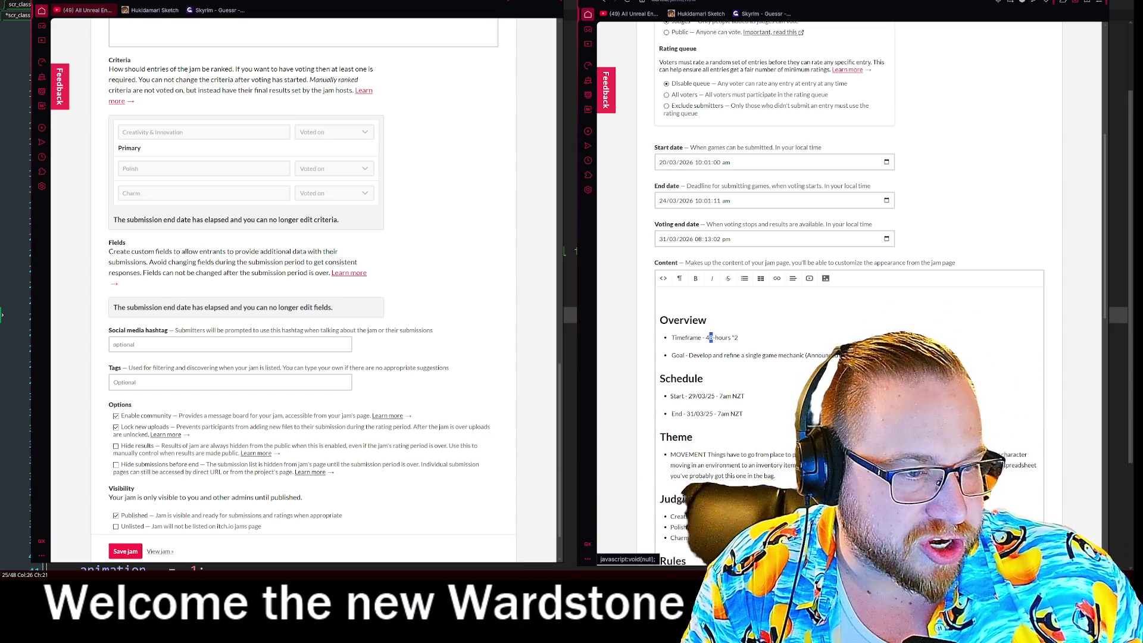
- Change the timeframe line from 48-hours*2 to 96-hours
double_click(708, 337)
type("96")
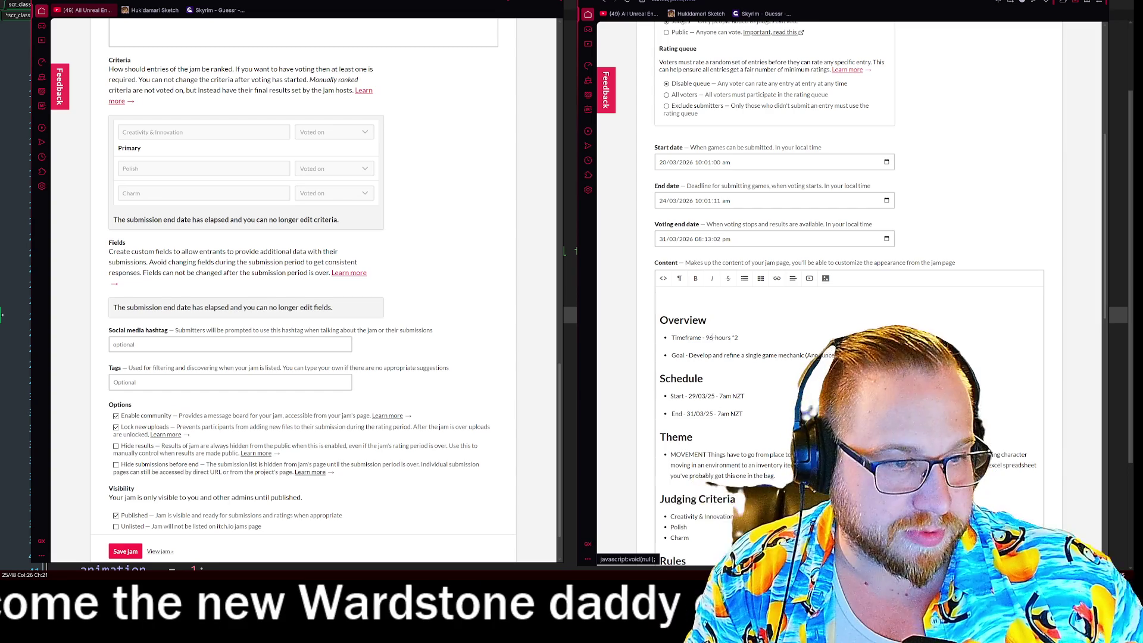
key("End")
key("BackSpace")
key("BackSpace")
key("BackSpace")
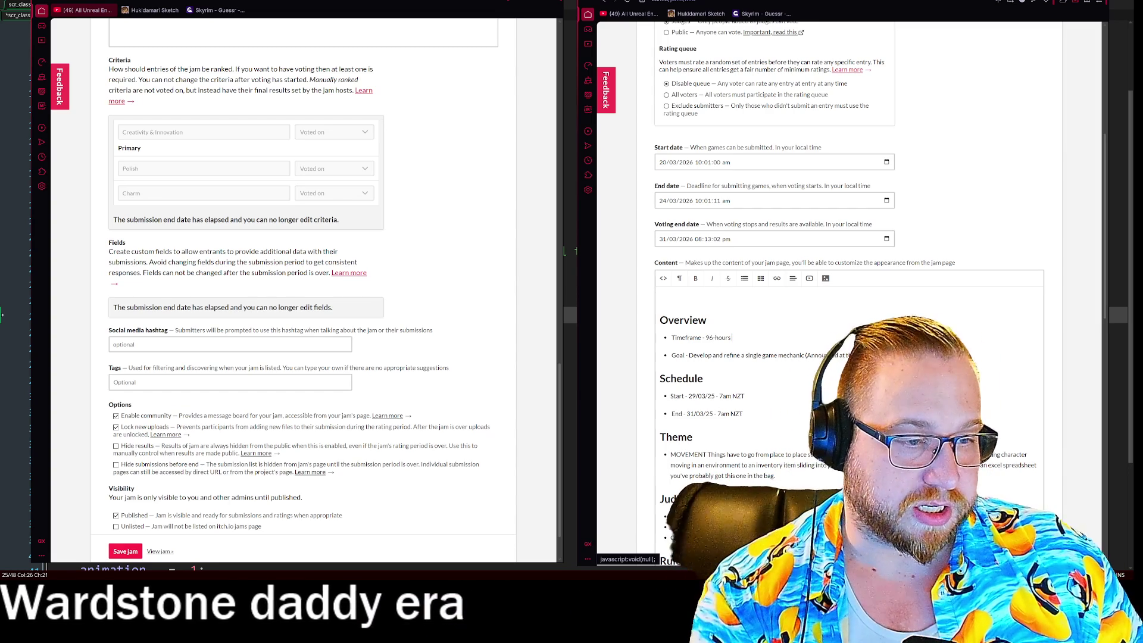
- Edit the schedule's start line to the 2026 date at 10am NZT
left_click_drag(744, 355, 791, 355)
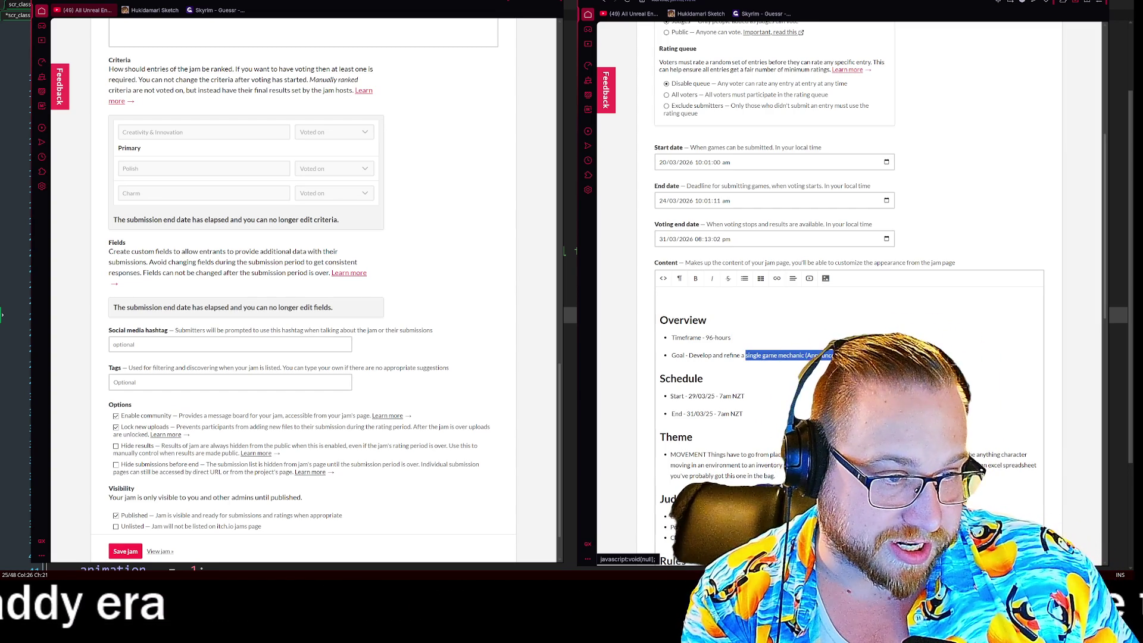
scroll(849, 357, "down", 2)
scroll(849, 298, "up", 2)
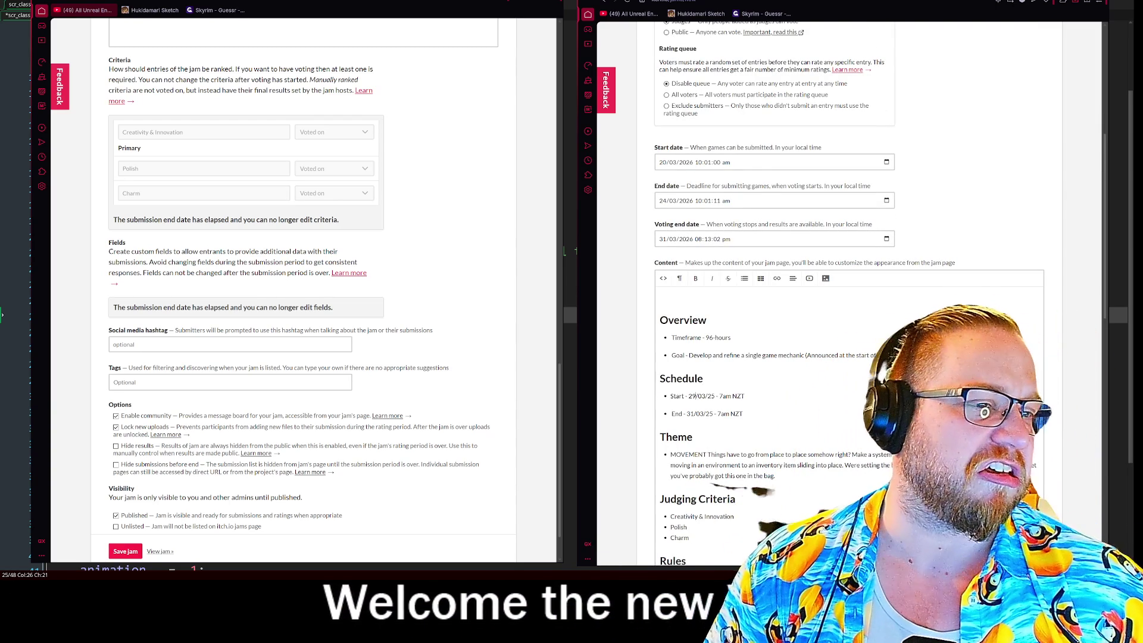
key("BackSpace")
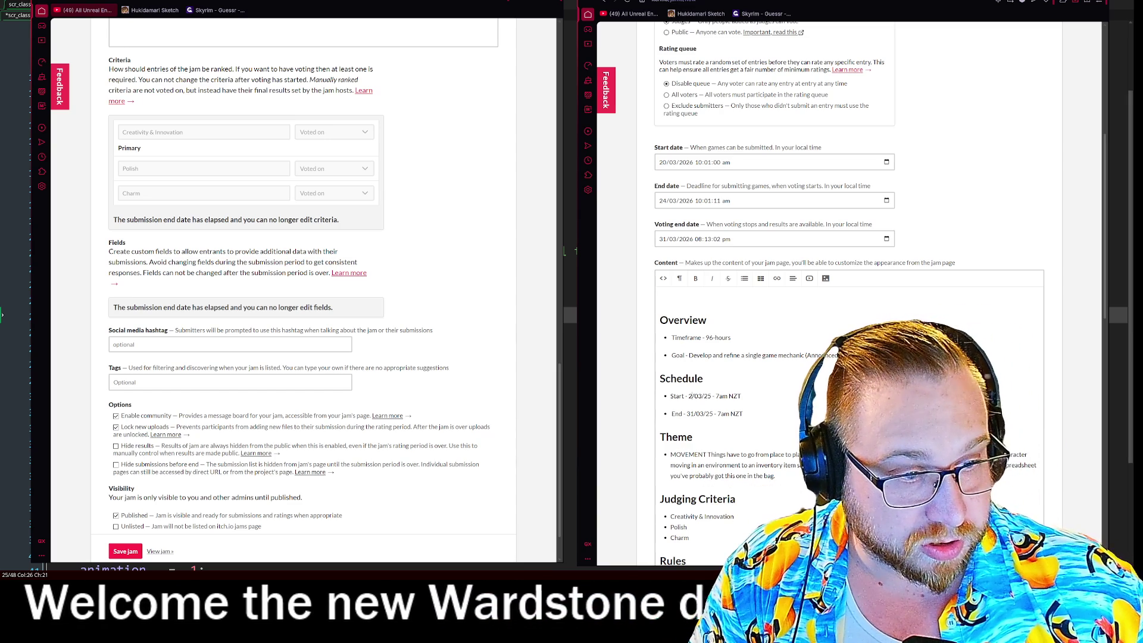
type("0")
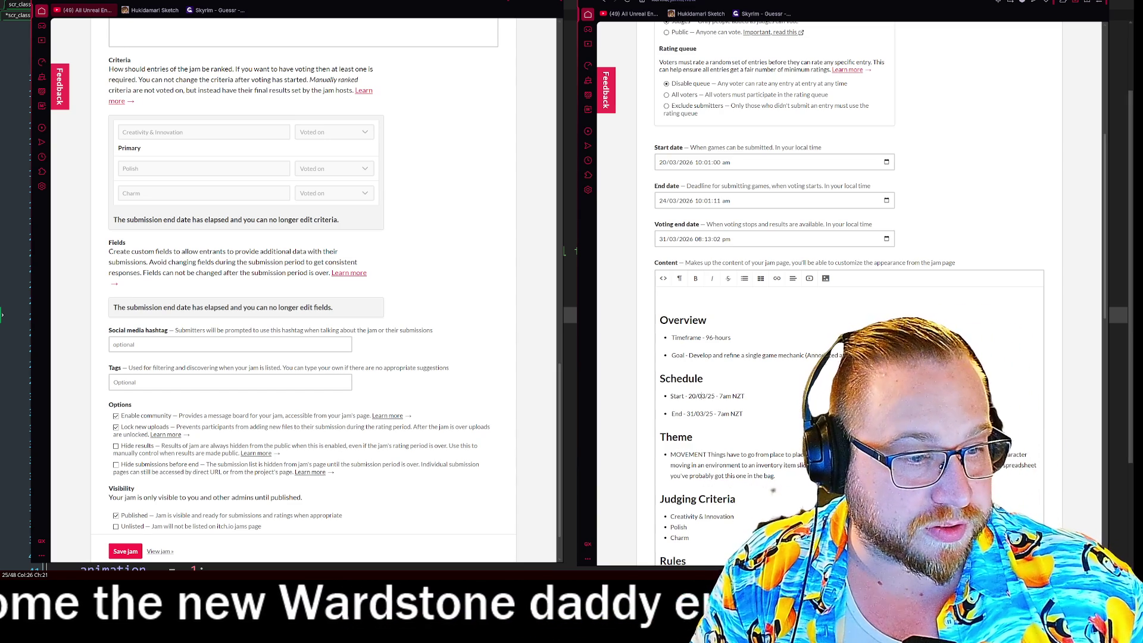
key("BackSpace")
type("6")
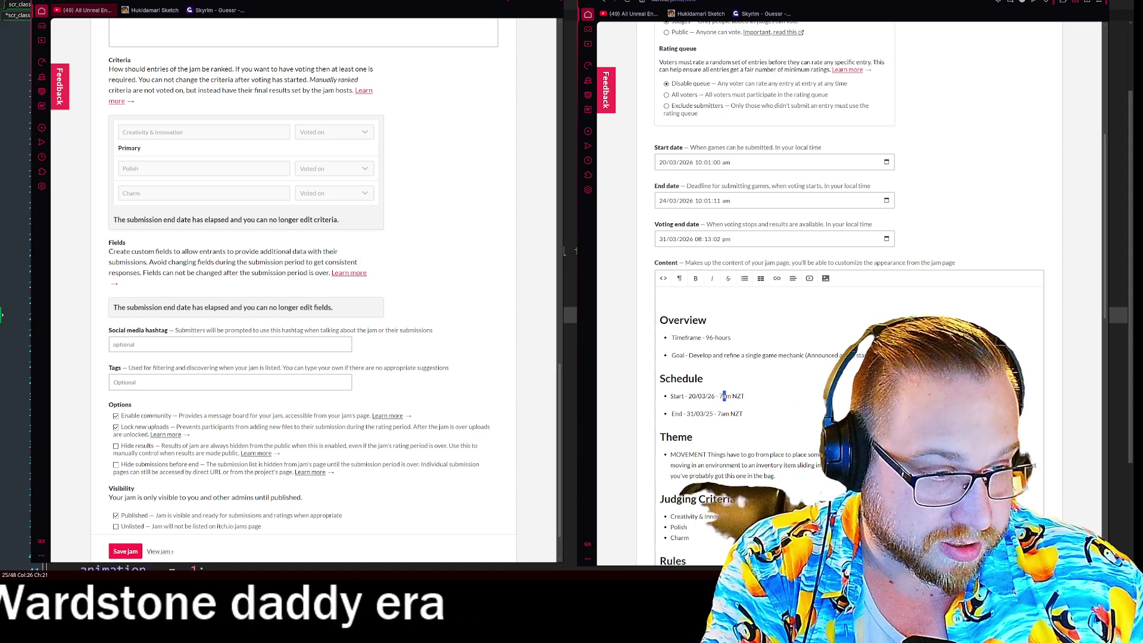
key("BackSpace")
type("10")
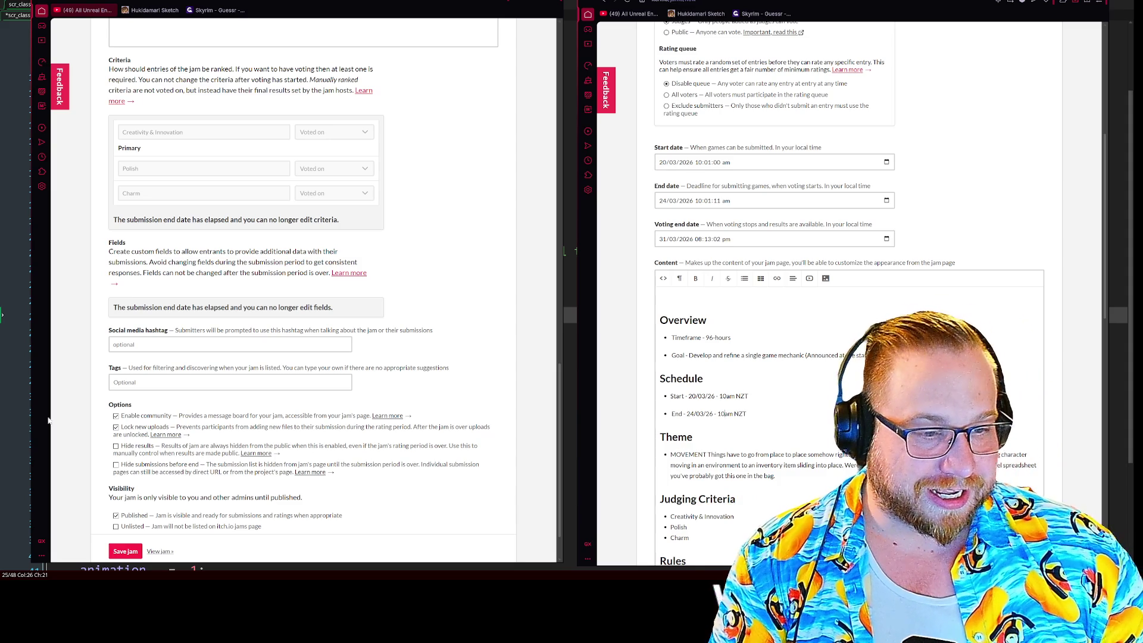
scroll(725, 236, "down", 3)
- Delete the Theme paragraph and the empty line beneath it
mouse_move(775, 299)
left_mouse_down()
mouse_move(672, 288)
mouse_move(676, 278)
left_mouse_up()
type("COMING SOON")
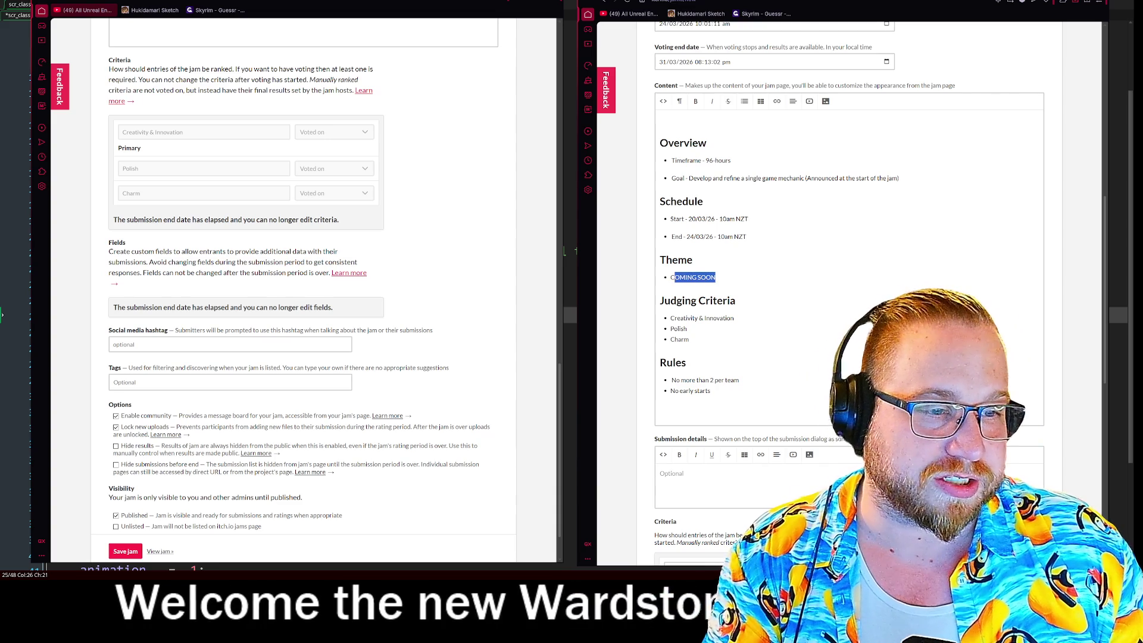
key("BackSpace")
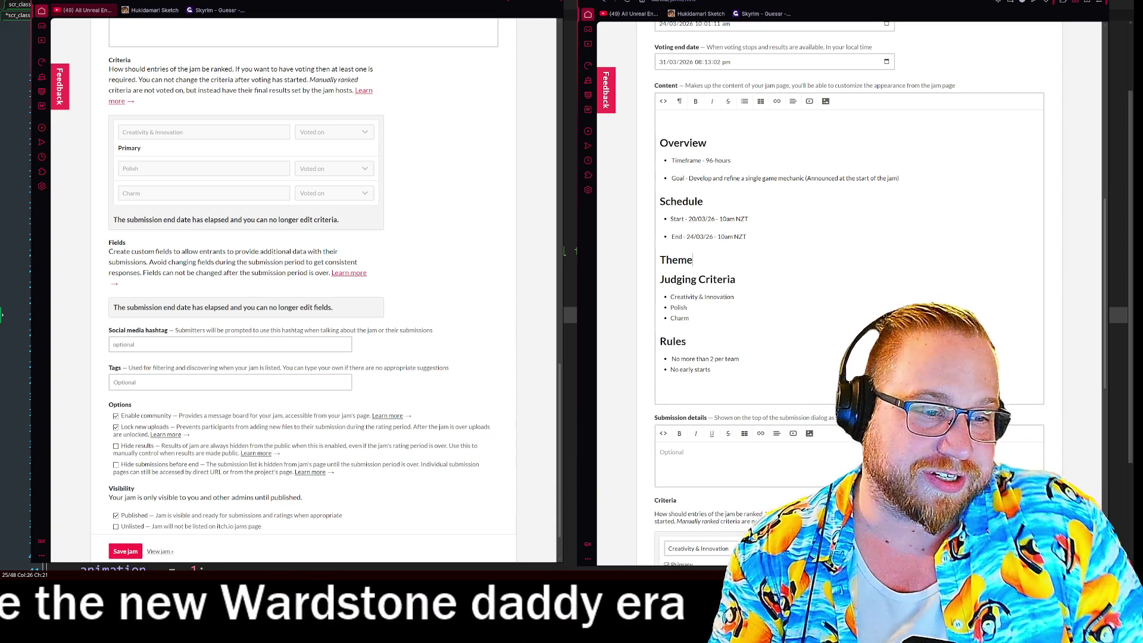
- Add a new line after the No early starts rule, then create and preview the jam
left_click(710, 369)
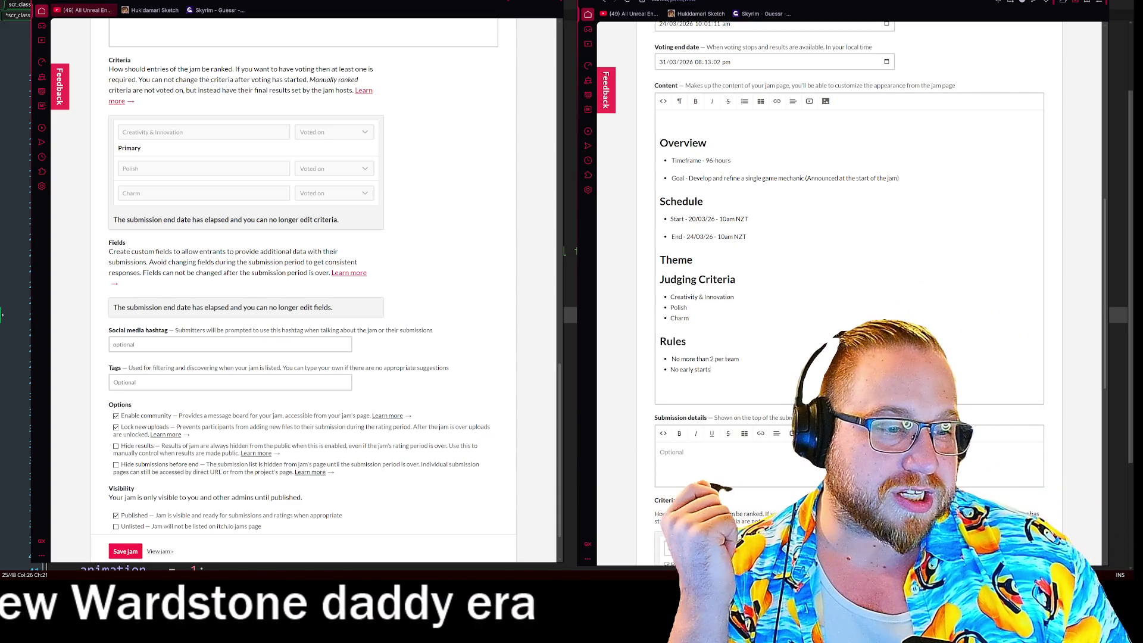
key("Return")
key("Return")
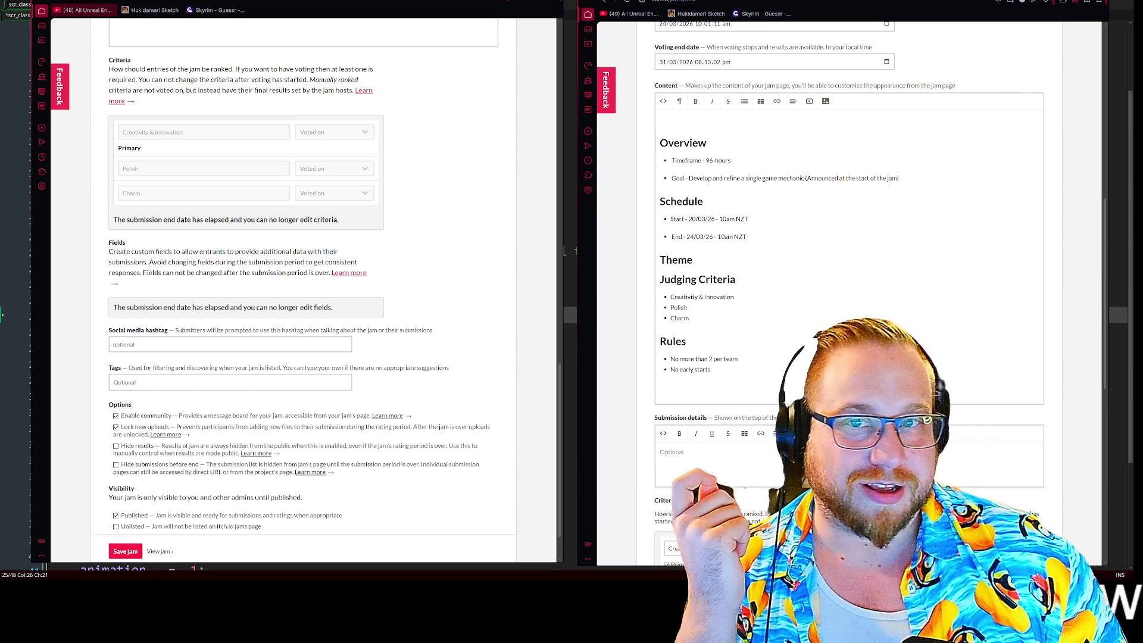
scroll(1013, 385, "down", 8)
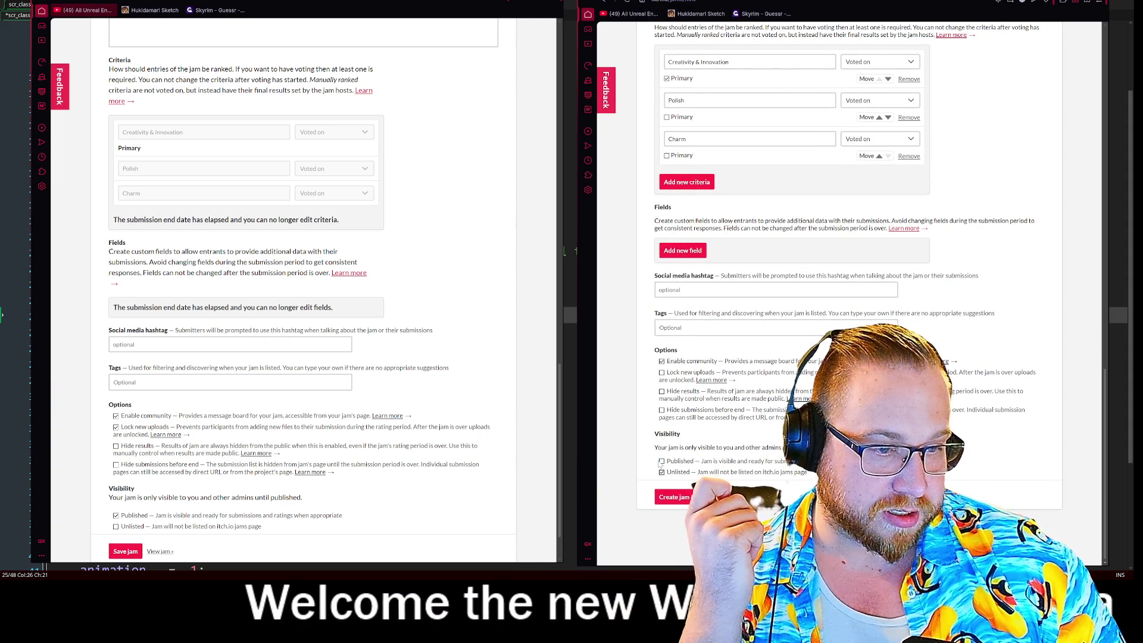
left_click(687, 497)
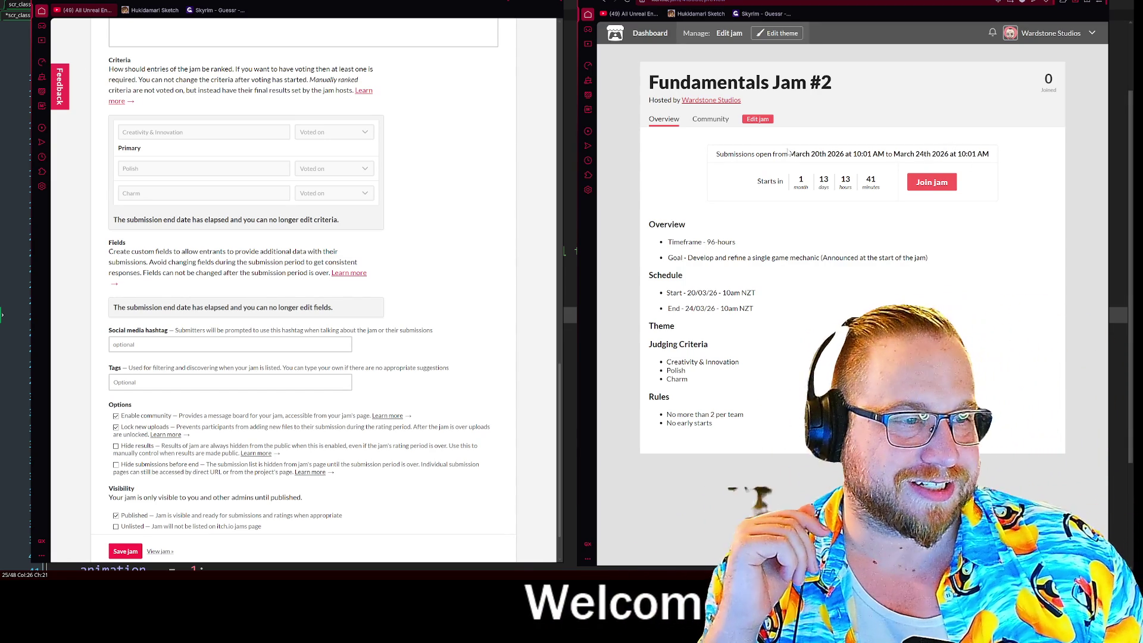
- Deselect the days countdown number on the Fundamentals Jam #2 page
left_click(832, 181)
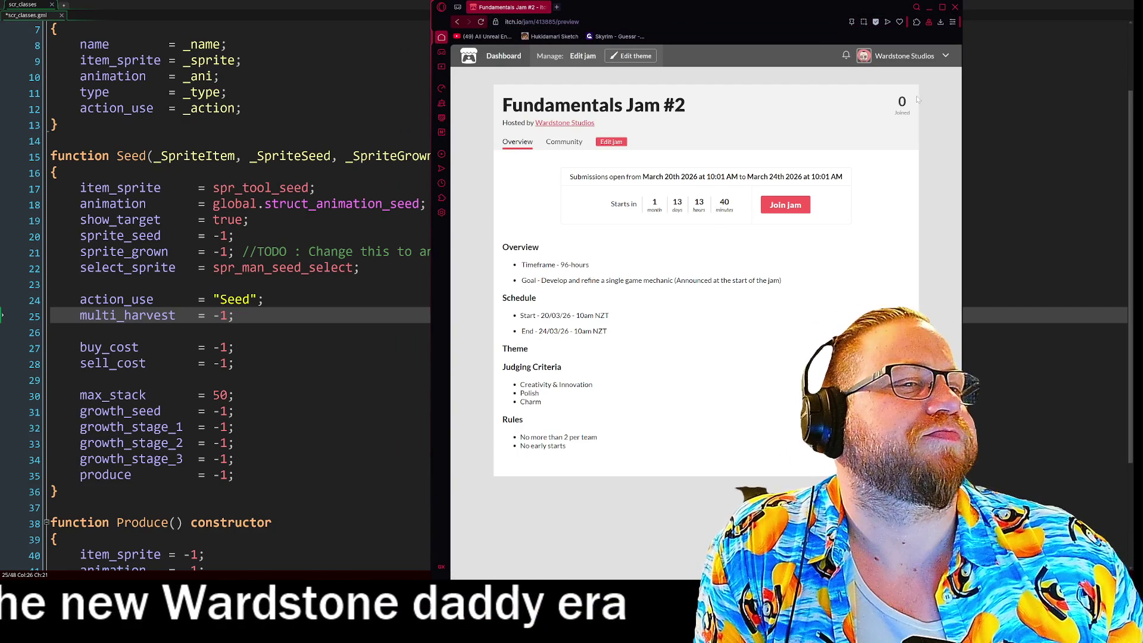
- Close the jam browser and snap scr_classes to the right half beside the obj_player code
left_click(955, 9)
left_click(228, 93)
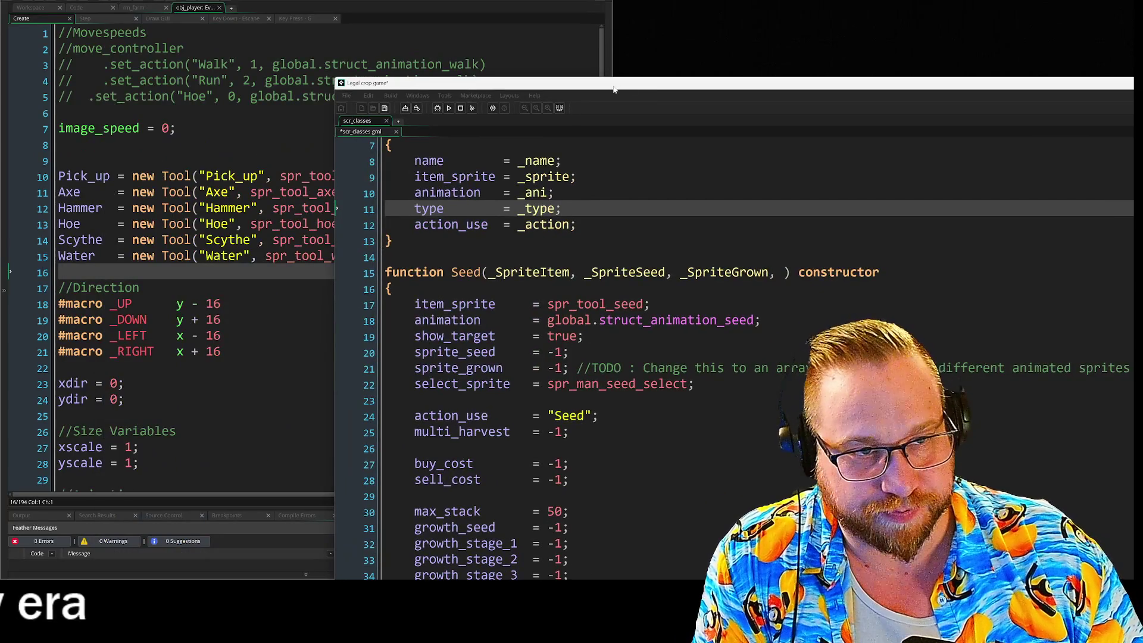
mouse_move(614, 89)
left_mouse_down()
mouse_move(595, 65)
mouse_move(578, 72)
mouse_move(1140, 47)
left_mouse_up()
left_click(125, 271)
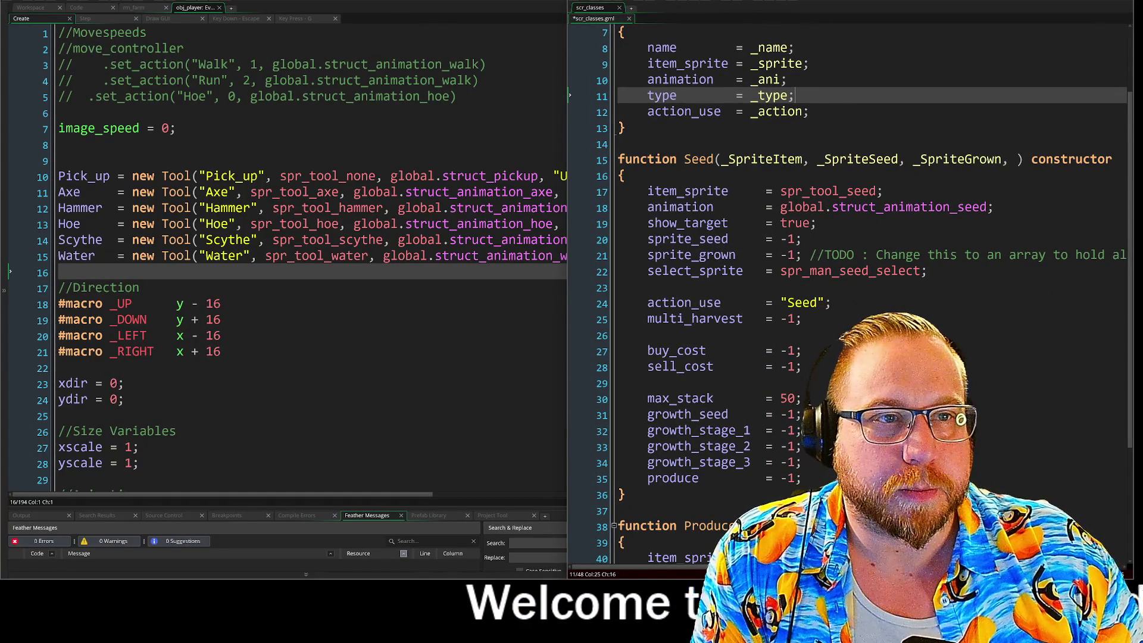
- Widen the scr_classes pane and place the cursor at the end of Seed's parameter list
mouse_move(614, 84)
left_mouse_down()
mouse_move(564, 93)
mouse_move(569, 138)
mouse_move(583, 141)
mouse_move(566, 179)
left_mouse_up()
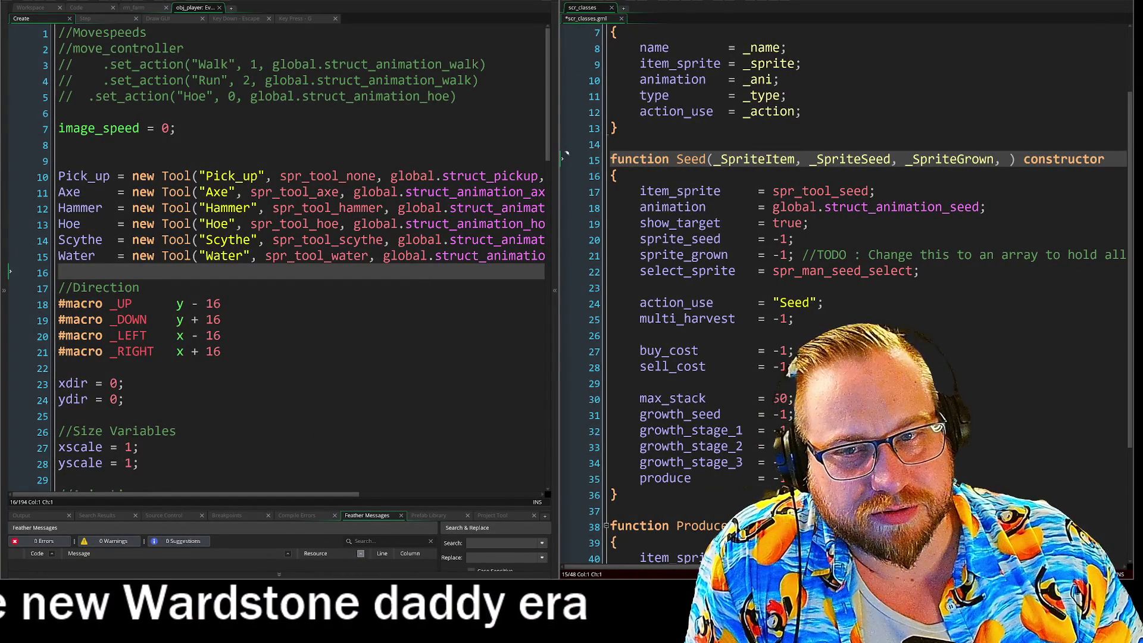
left_click(119, 160)
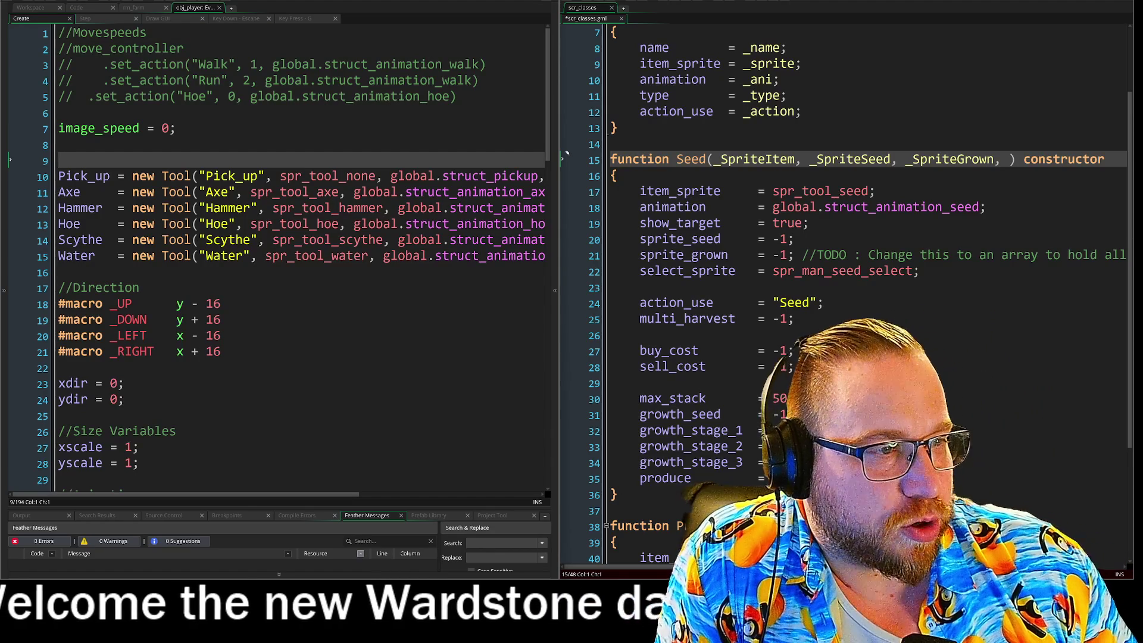
left_click(1009, 159)
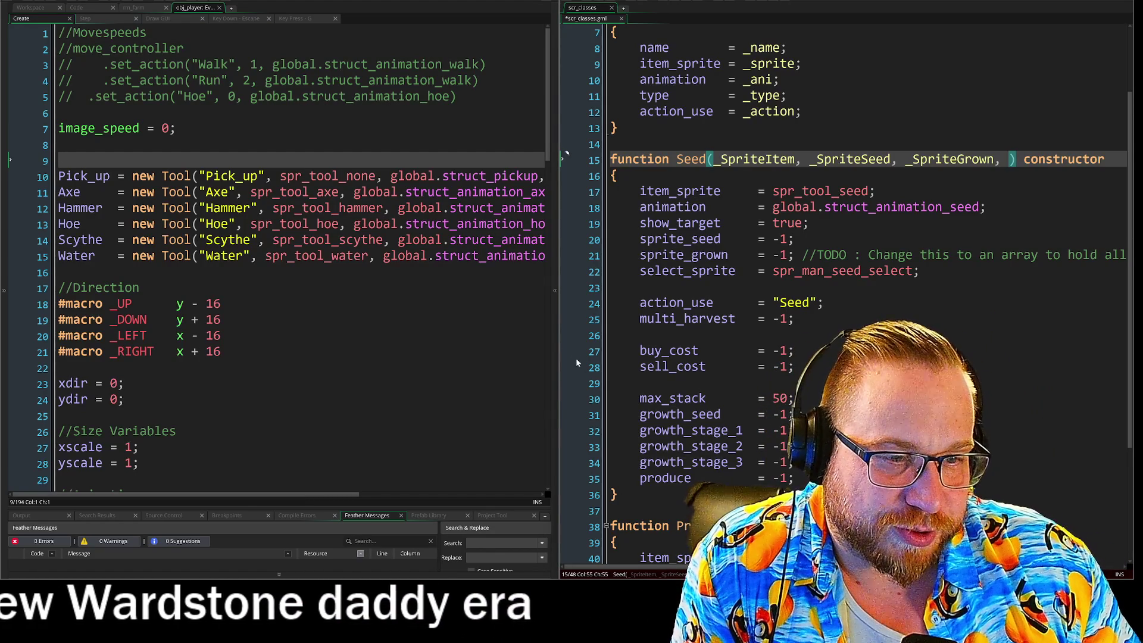
mouse_move(558, 337)
left_mouse_down()
mouse_move(490, 235)
mouse_move(501, 268)
left_mouse_up()
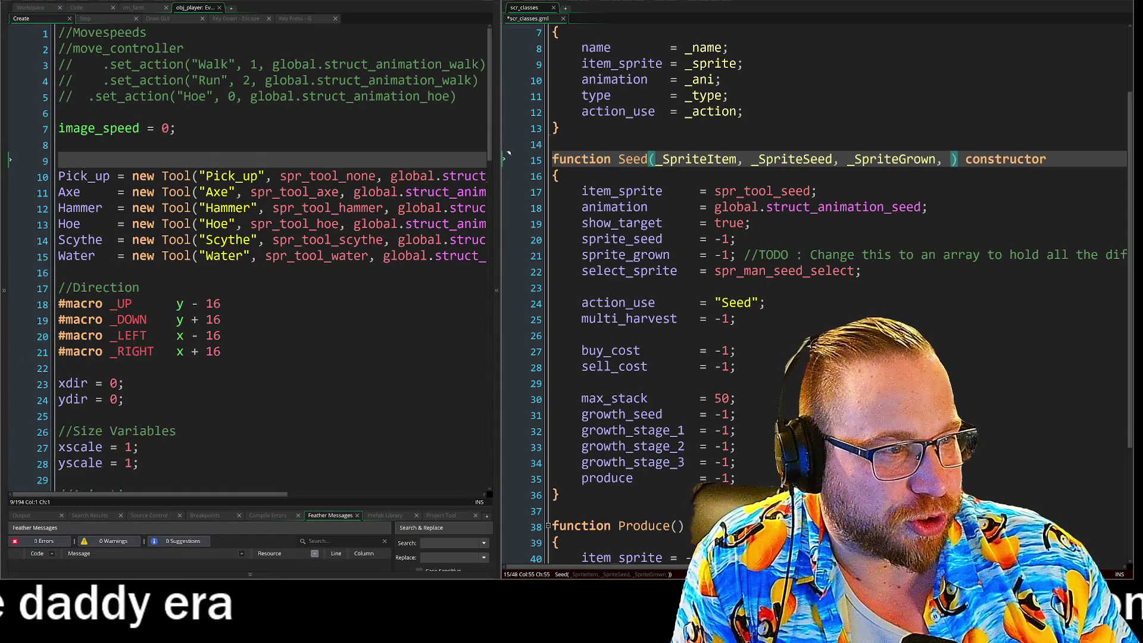
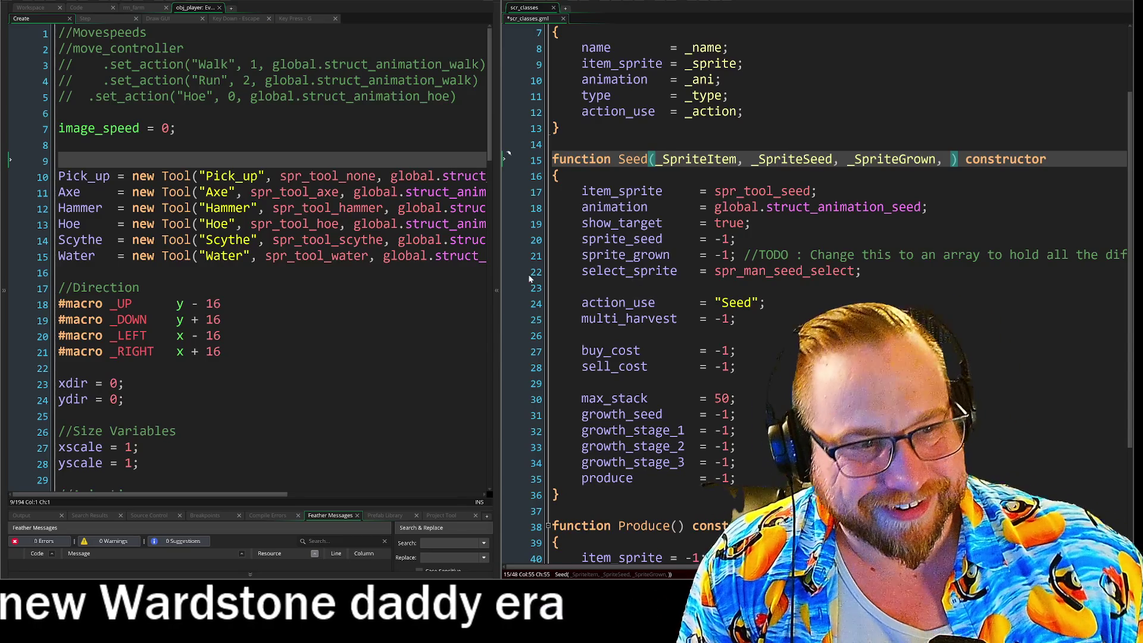
- Delete the sprite_seed and sprite_grown lines from the Seed constructor
left_click_drag(820, 192, 548, 198)
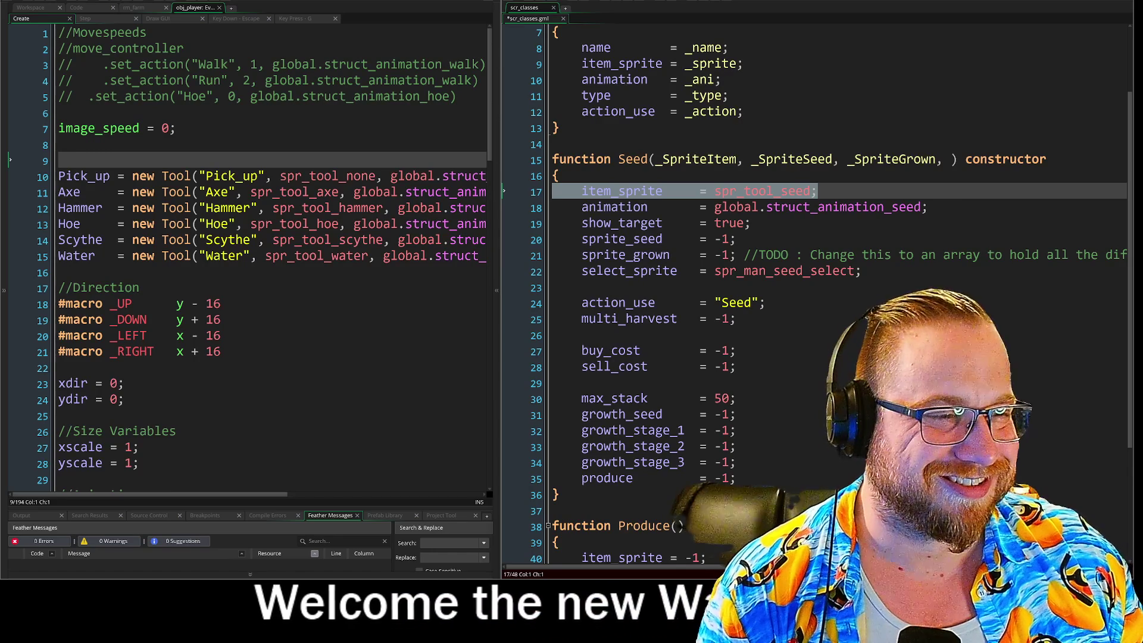
left_click(926, 206)
left_click(618, 207)
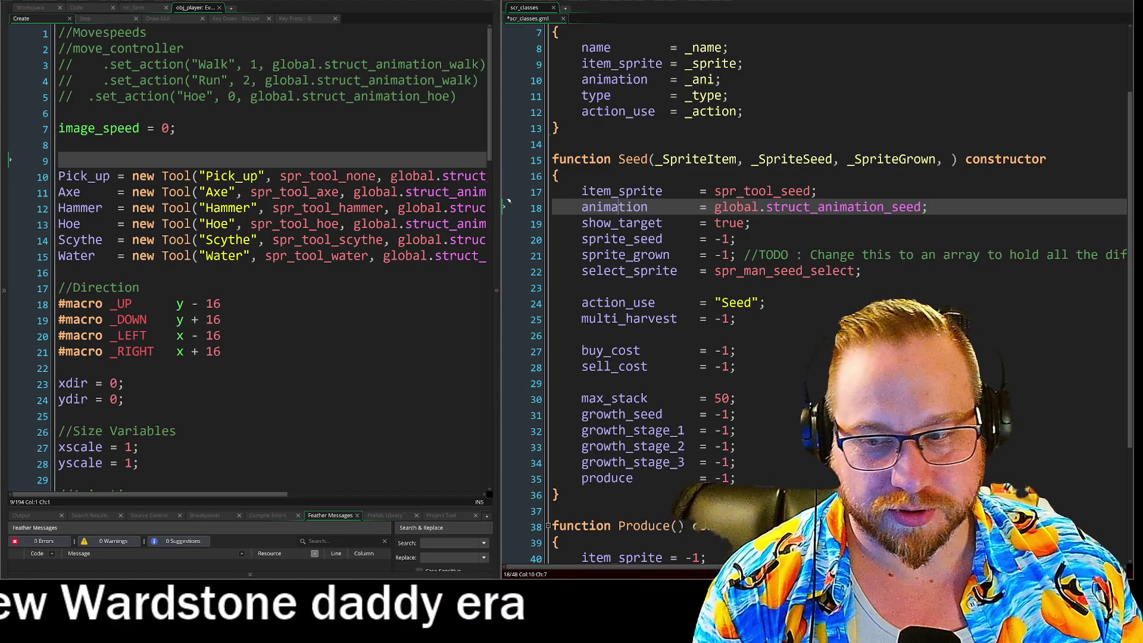
left_click_drag(582, 238, 579, 279)
key("BackSpace")
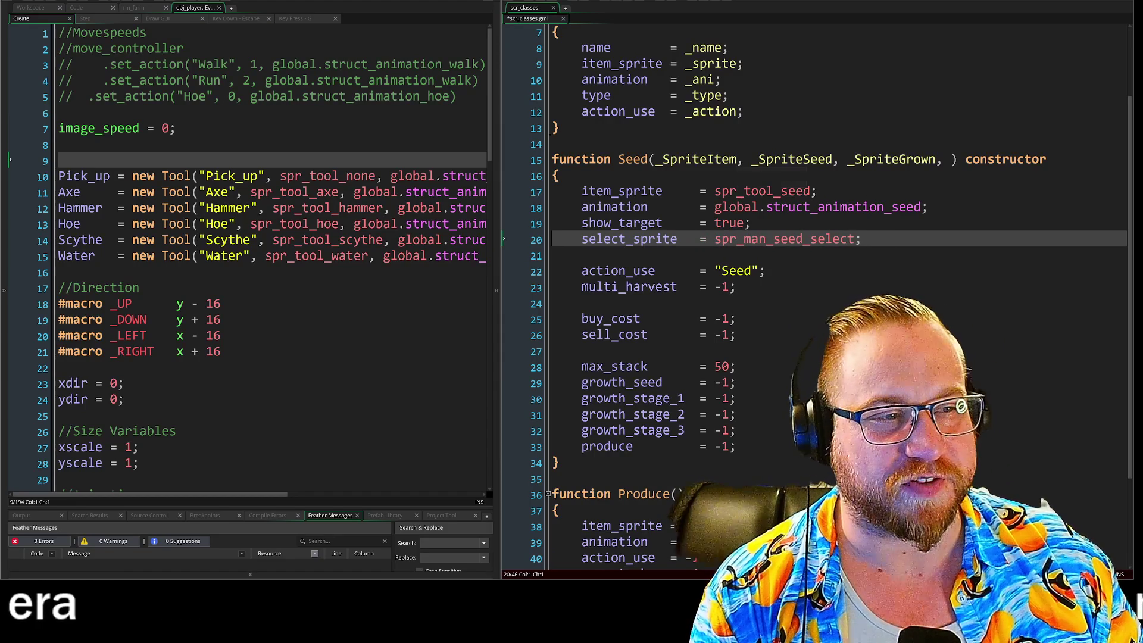
- Remove the select_sprite line from the Seed constructor
left_click(952, 159)
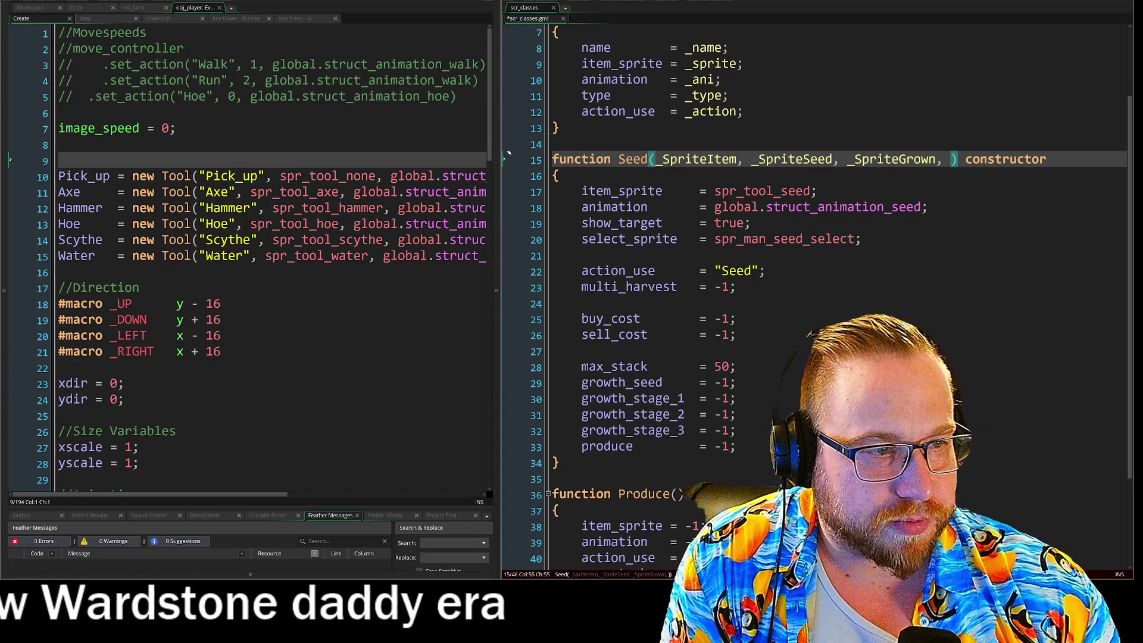
left_click_drag(860, 239, 582, 239)
key("BackSpace")
key("BackSpace")
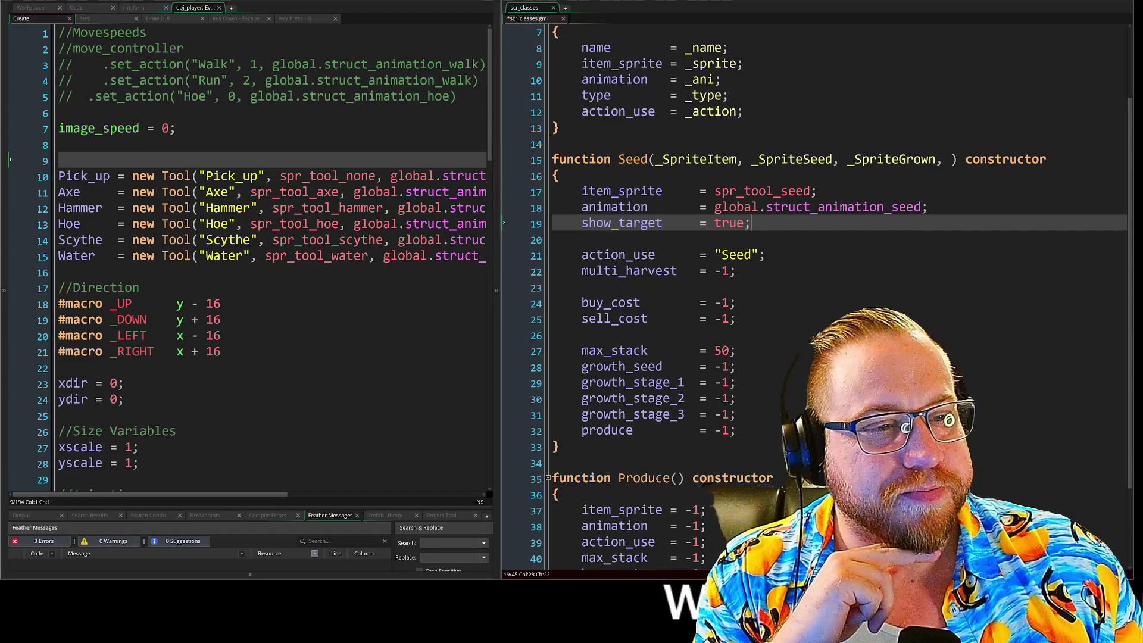
- Try an _animatio parameter after _SpriteGrown in Seed's signature, leaving a trailing comma
key("Down")
key("Down")
key("Down")
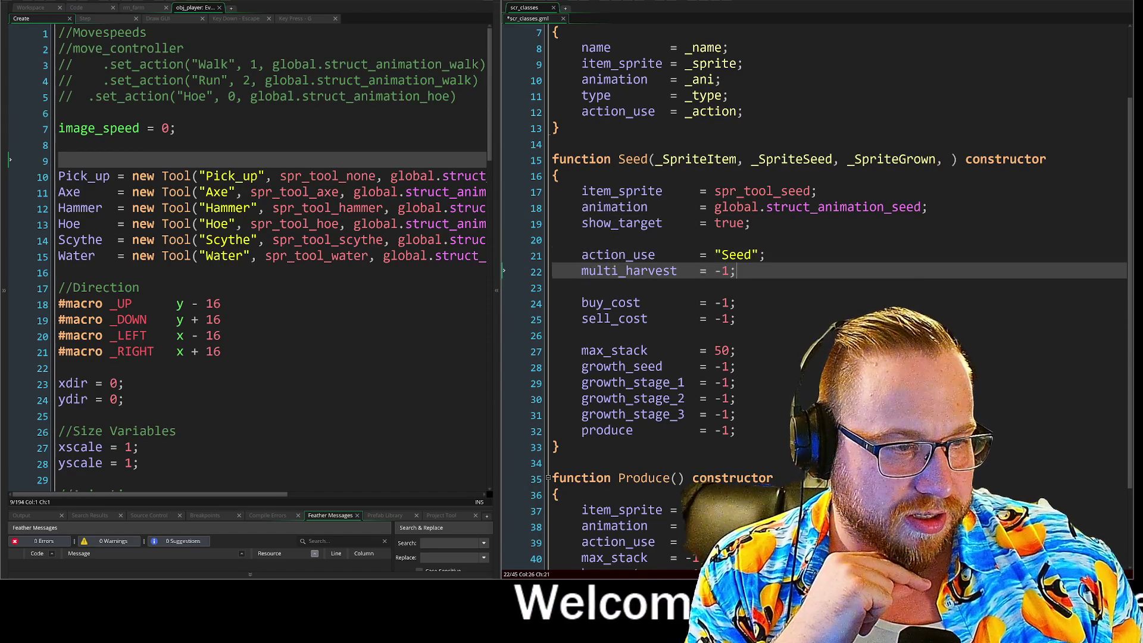
key("Up")
key("Up")
key("Up")
key("Down")
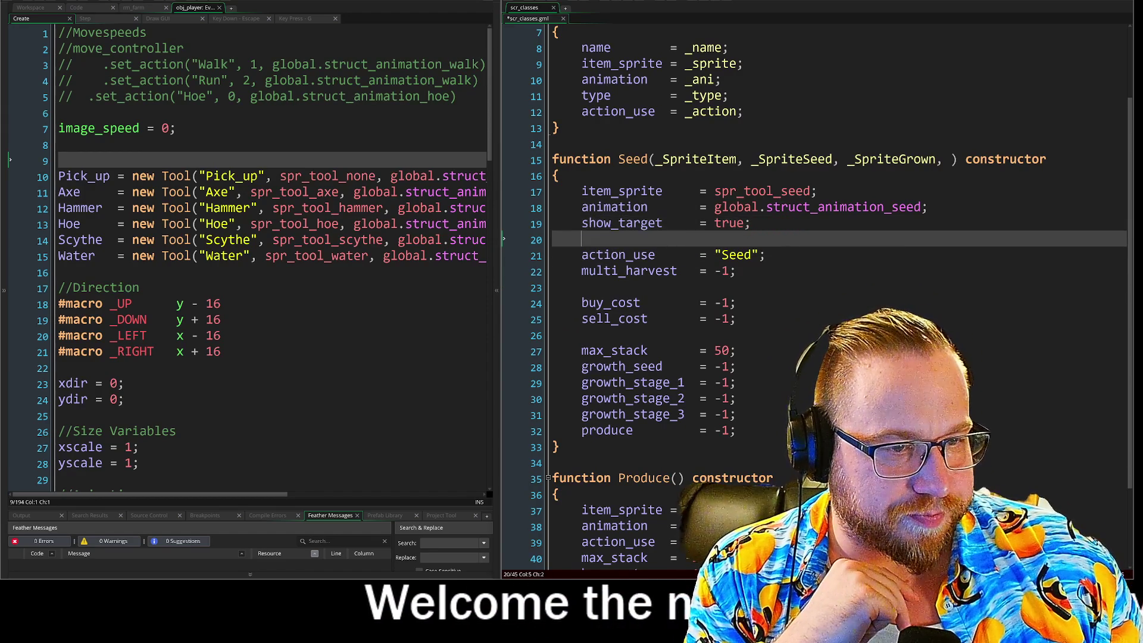
left_click(553, 287)
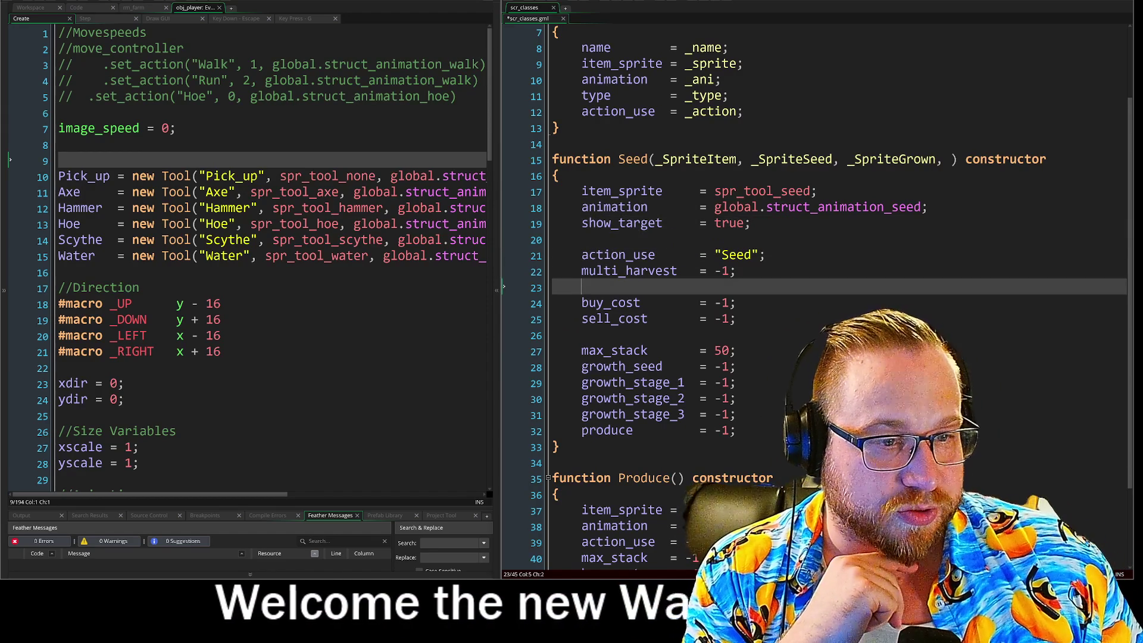
left_click(554, 335)
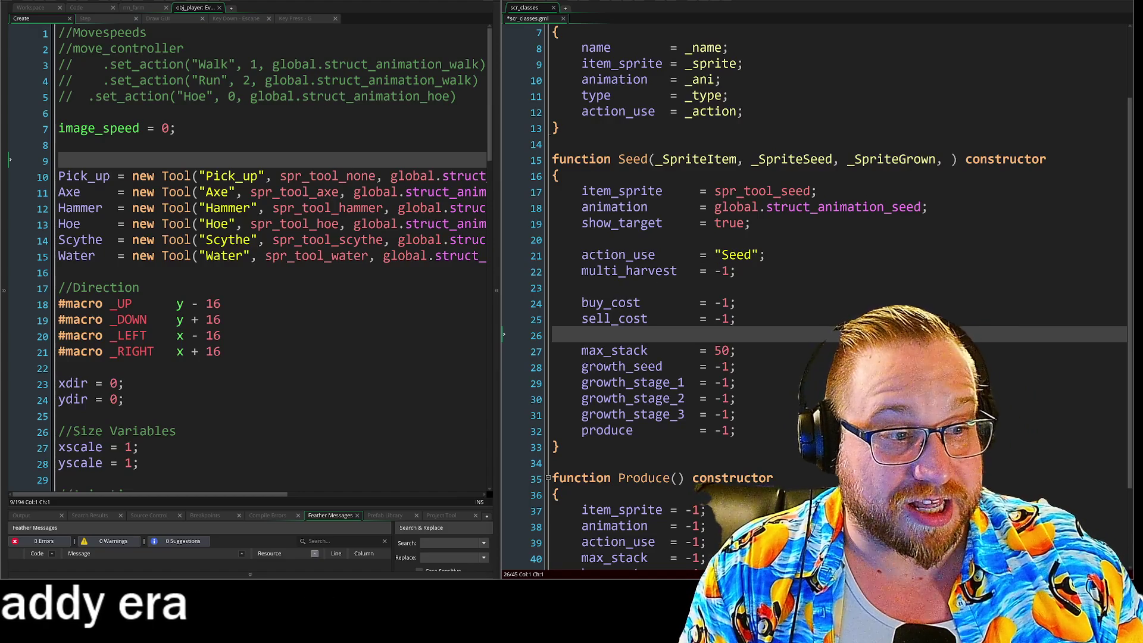
left_click(765, 255)
left_click(737, 271)
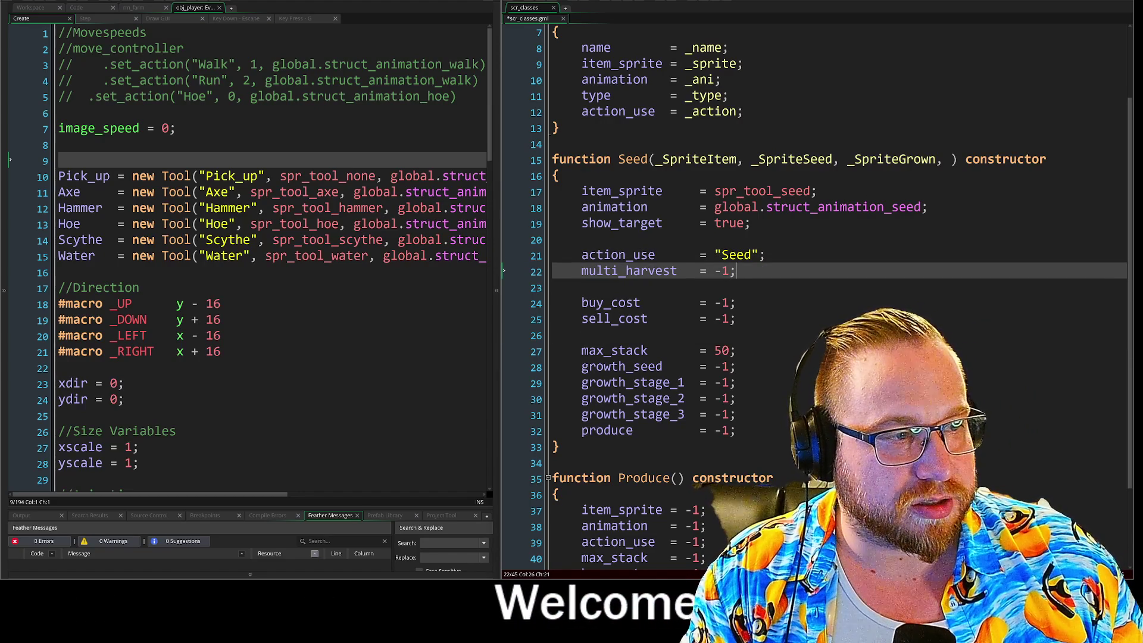
left_click(953, 158)
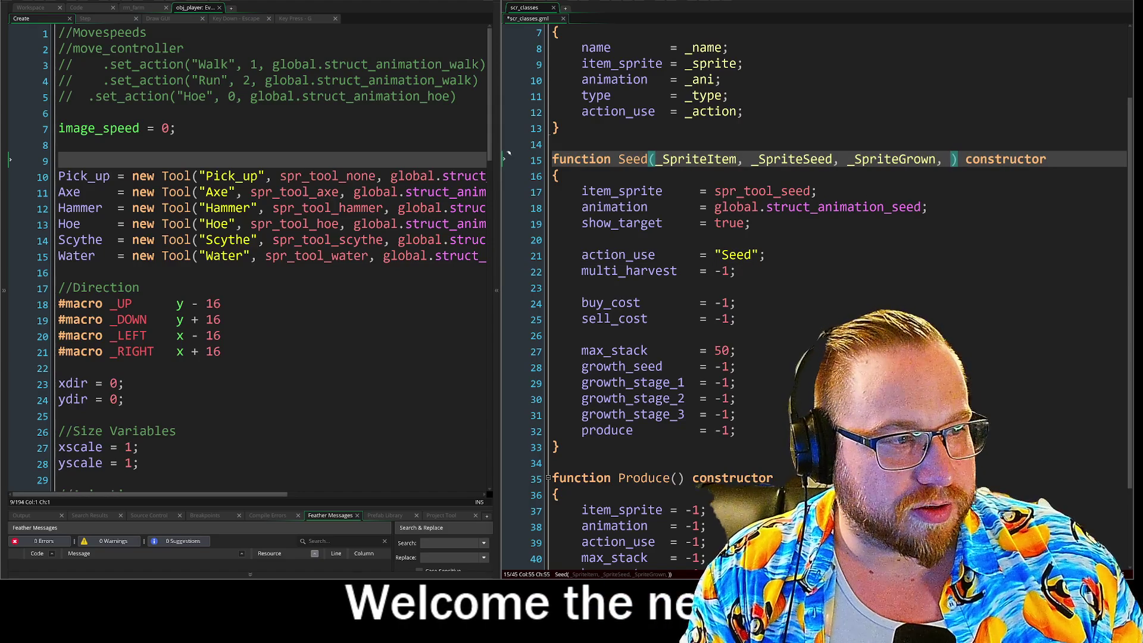
type("_anima")
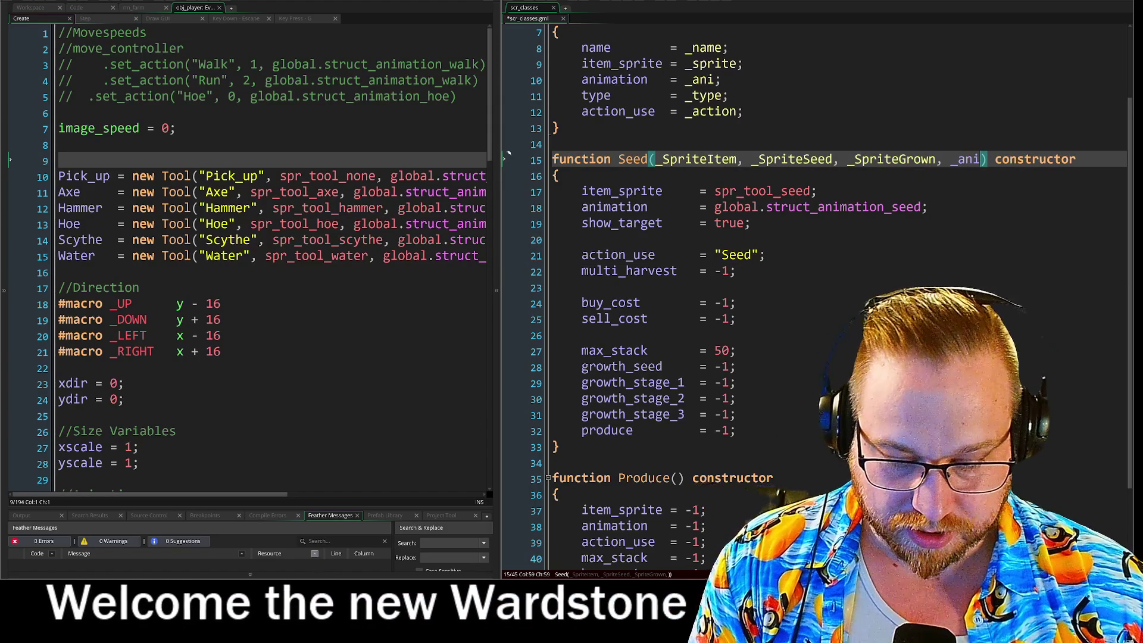
type("tio")
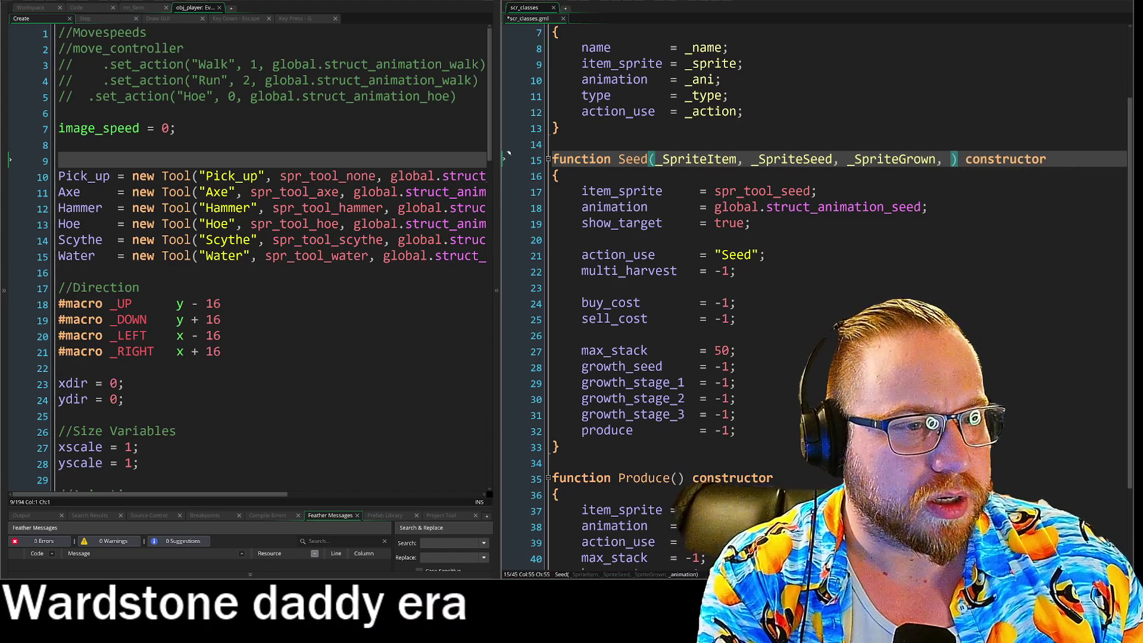
left_click_drag(714, 190, 796, 191)
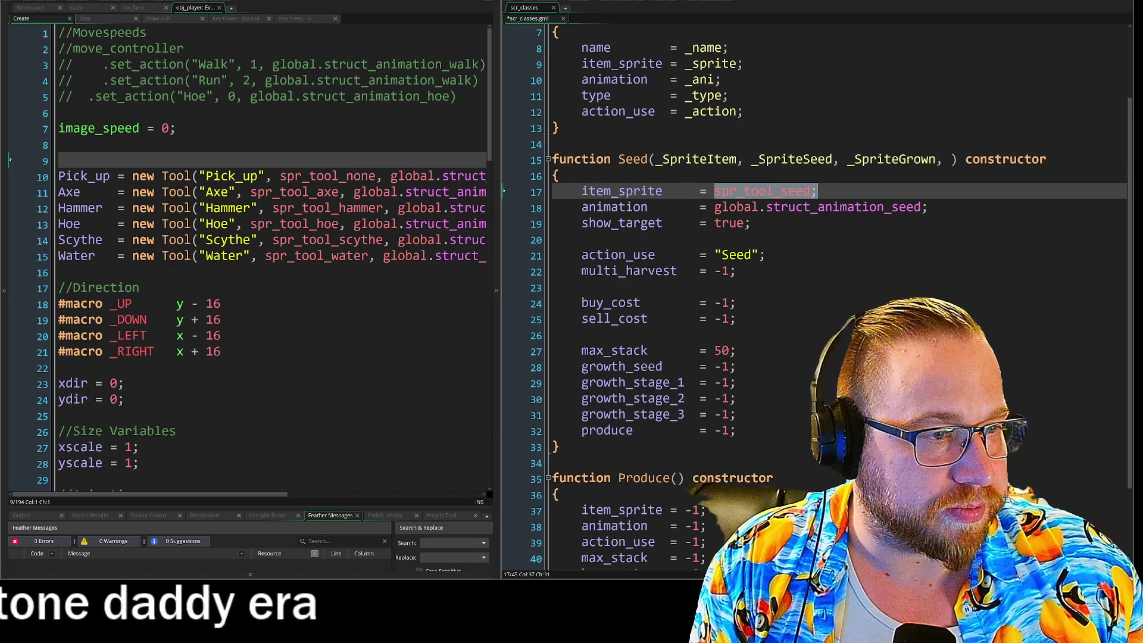
- Replace spr_tool_seed with _SpriteItem in Seed's item_sprite assignment
type("_")
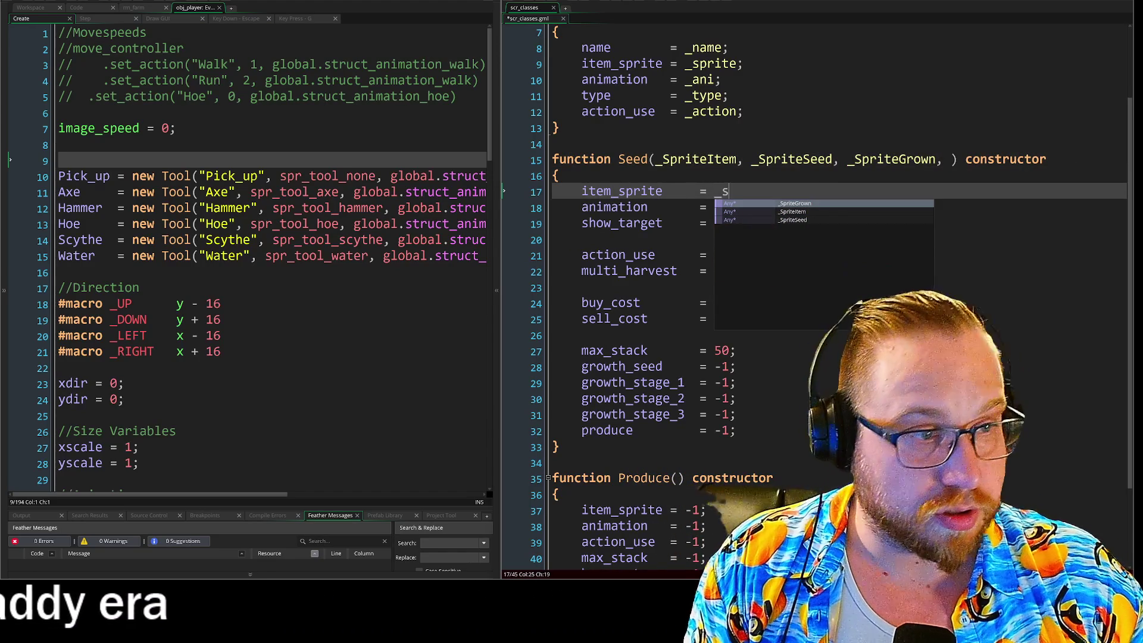
key("Return")
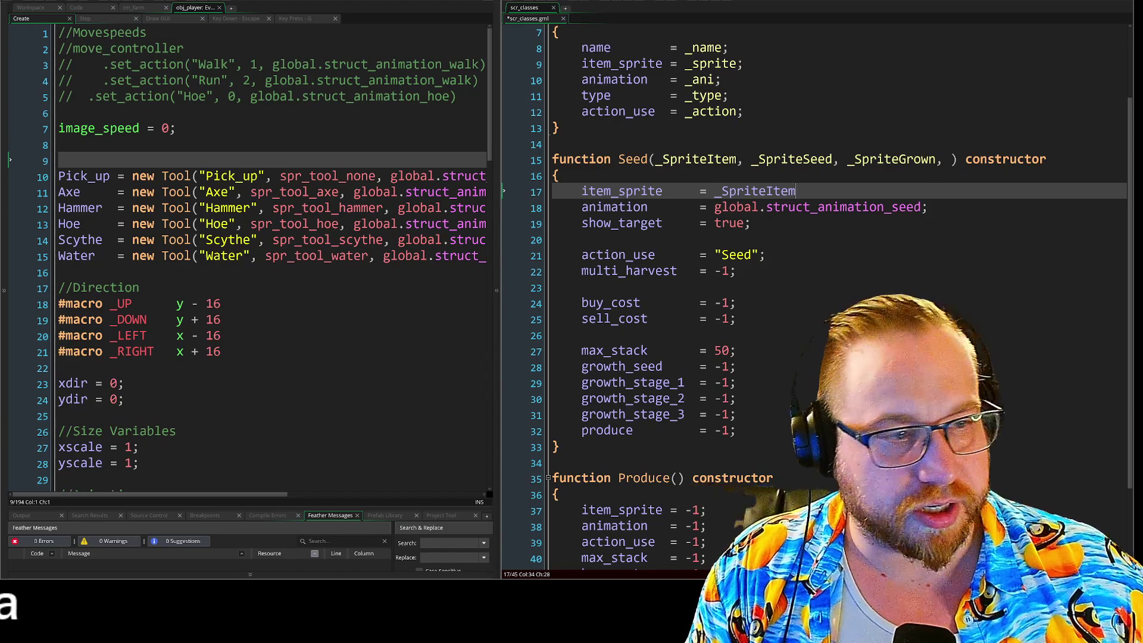
left_click(765, 255)
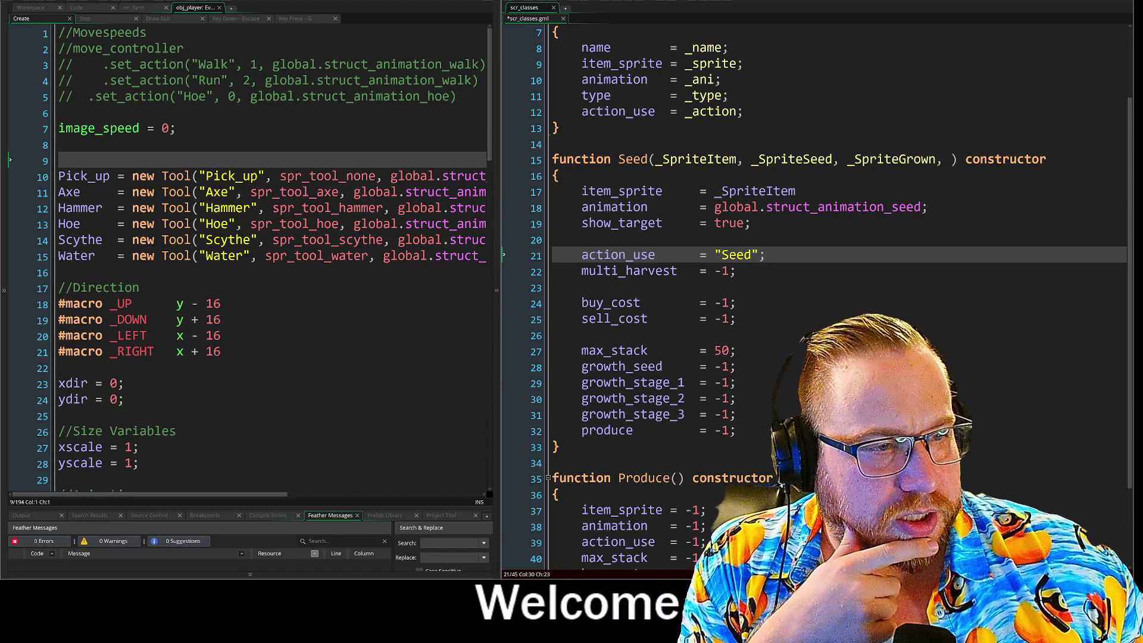
left_click(796, 191)
- Add a seed_sprite = _SpriteSeed line below item_sprite
key("Return")
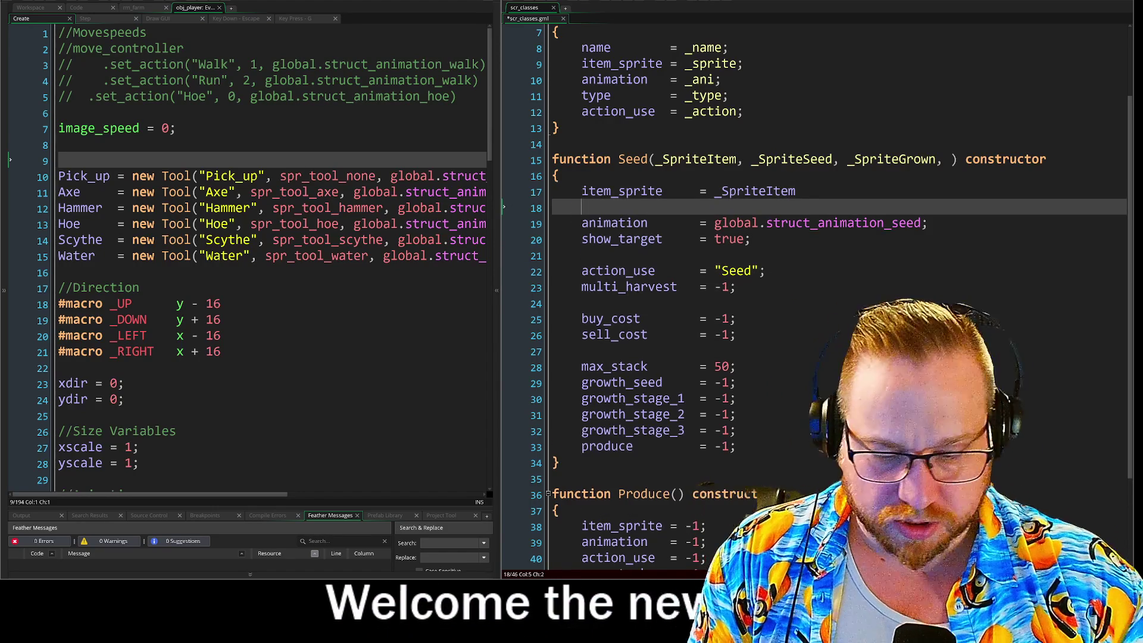
type("seed_sprite")
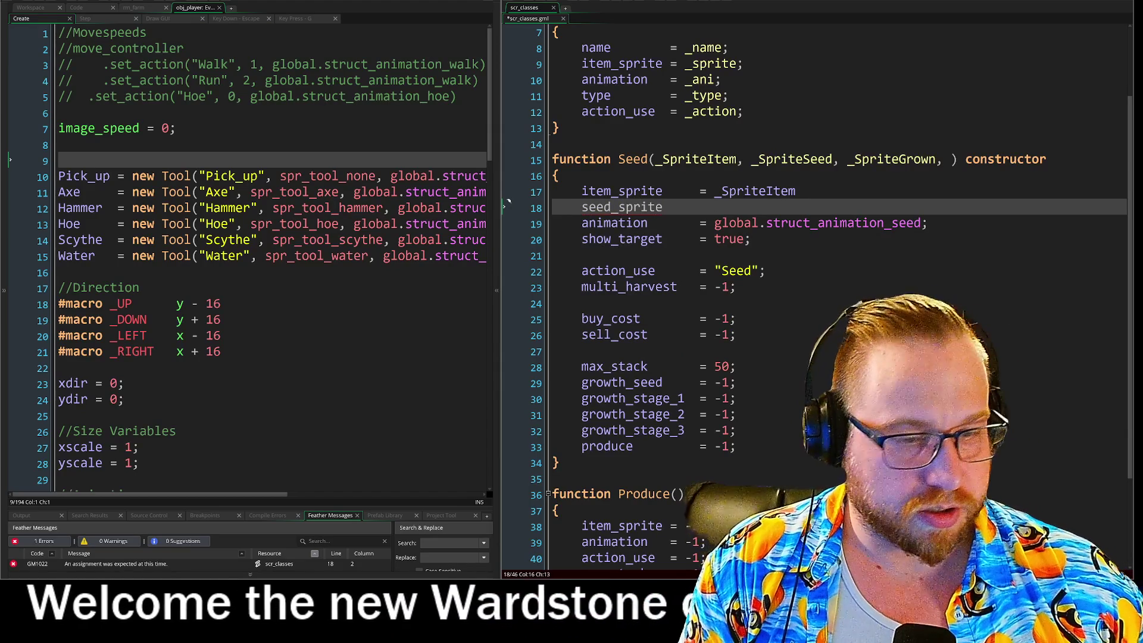
key("BackSpace")
key("BackSpace")
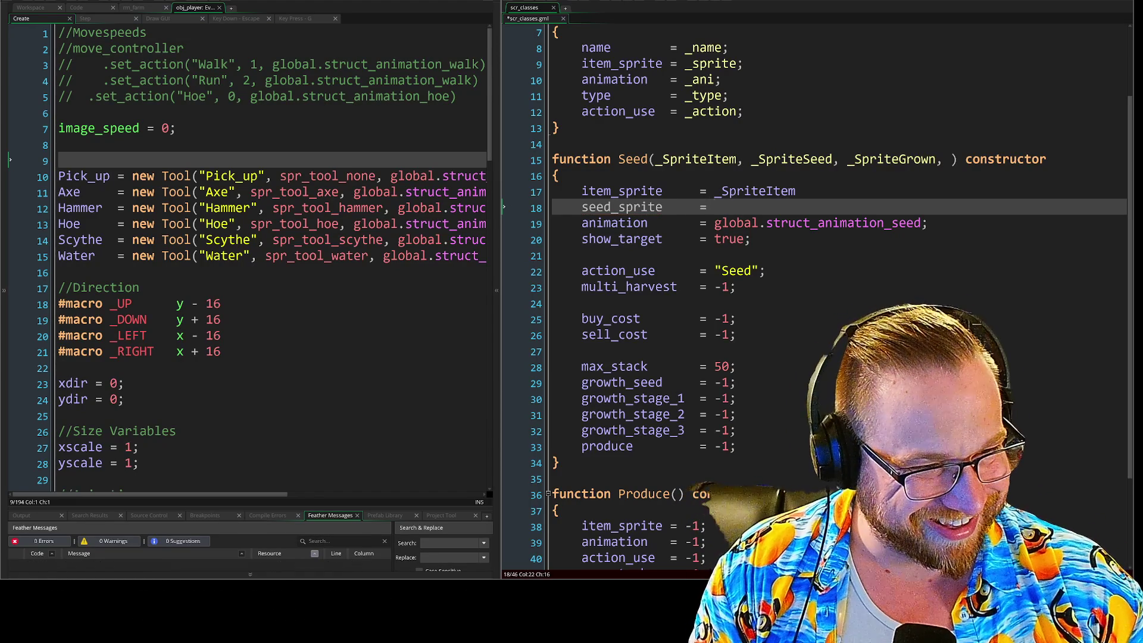
type("_")
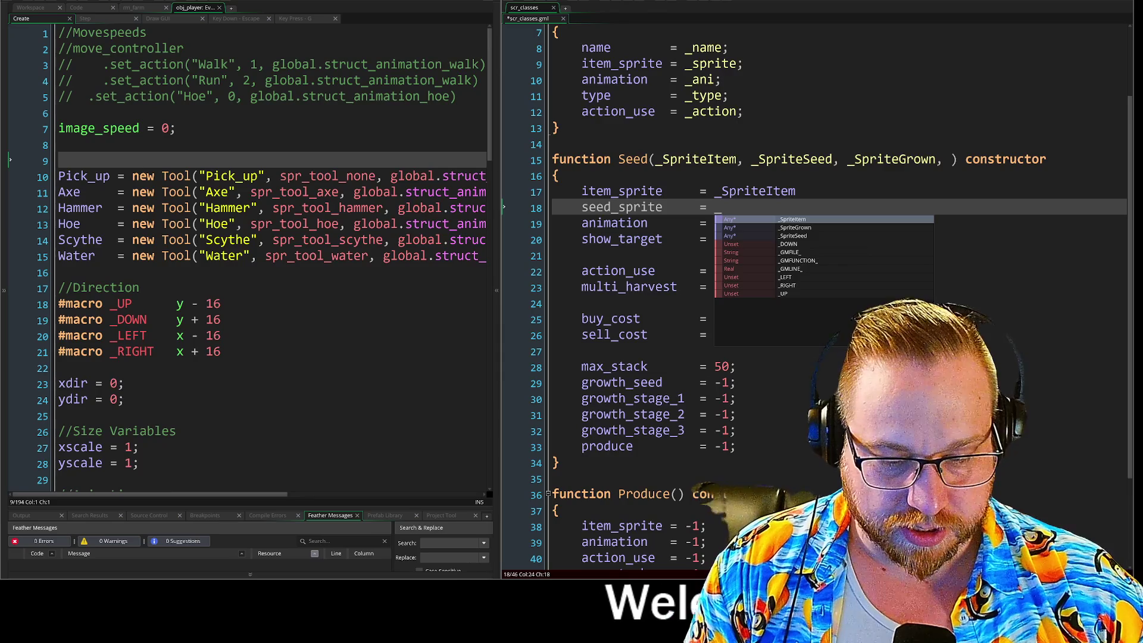
type("s")
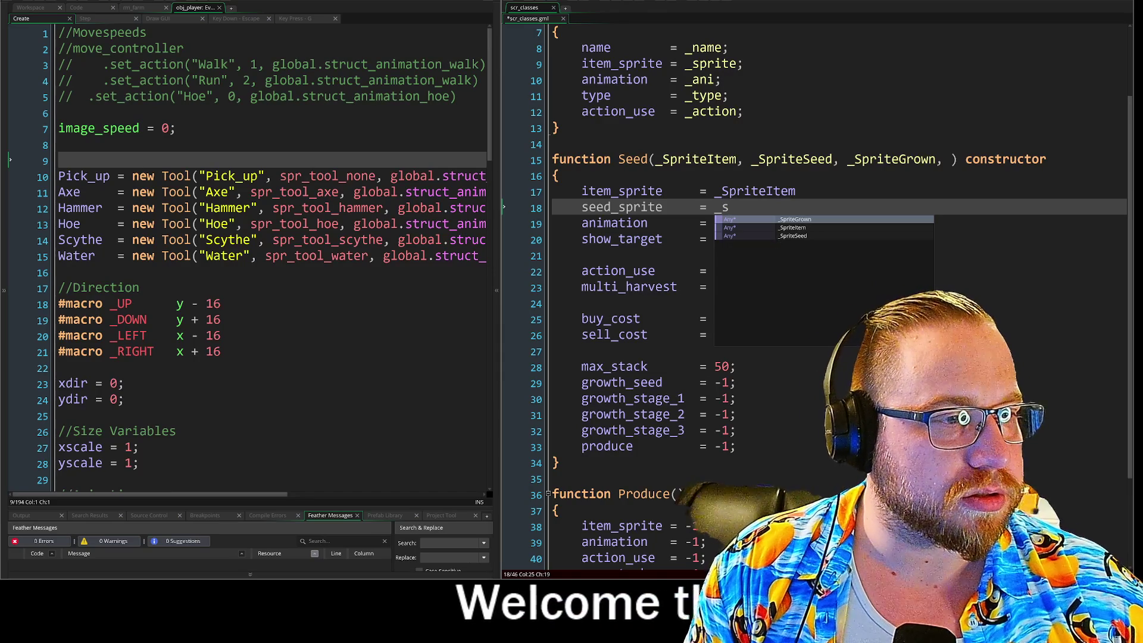
key("Down")
key("Down")
key("Return")
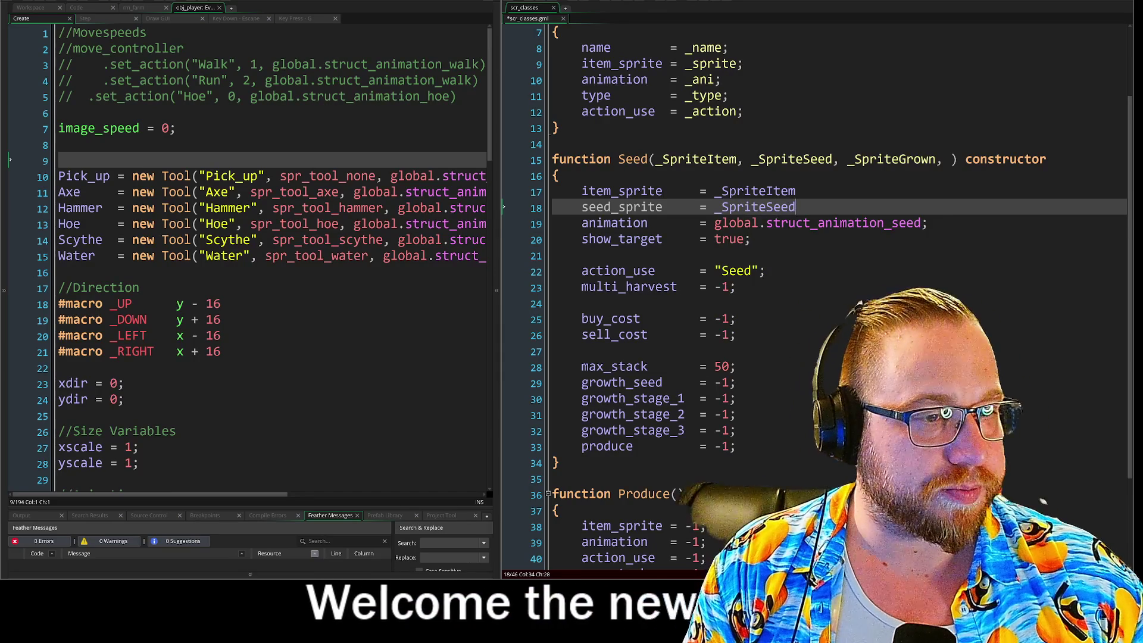
key("Return")
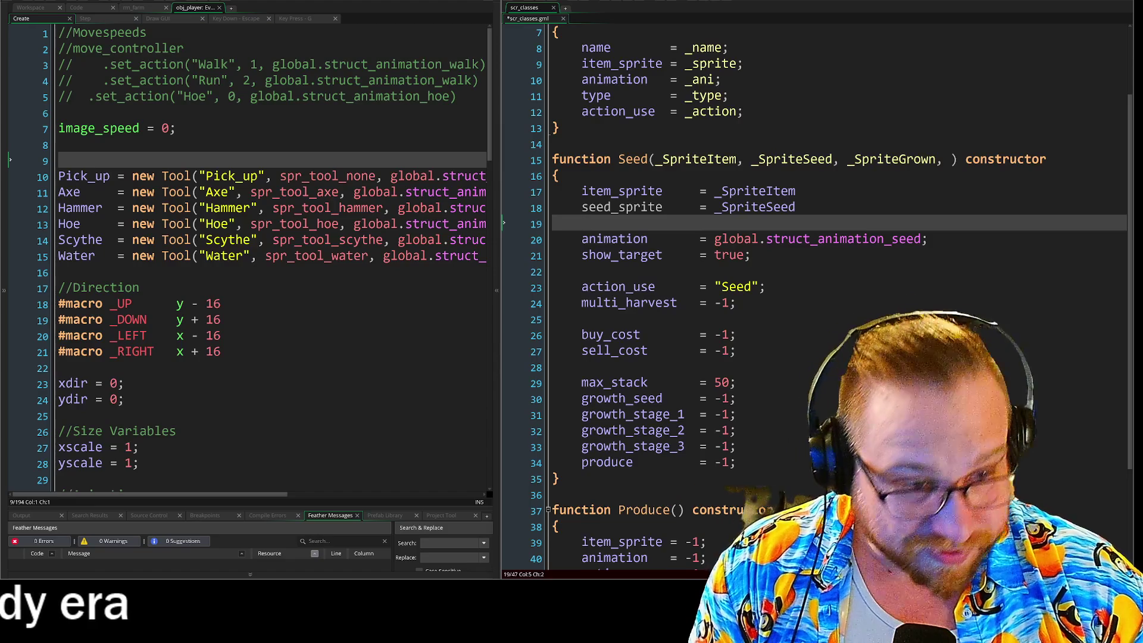
- Add a grown_sprite = _SpriteGrown line to the Seed constructor
type("grown")
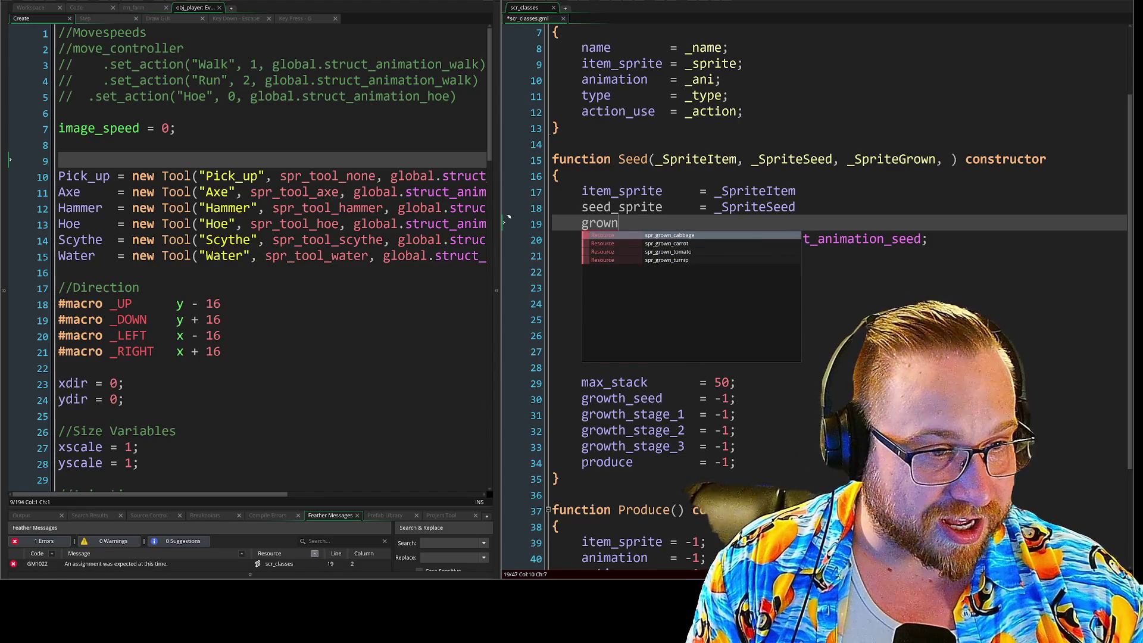
type("_sprite   =")
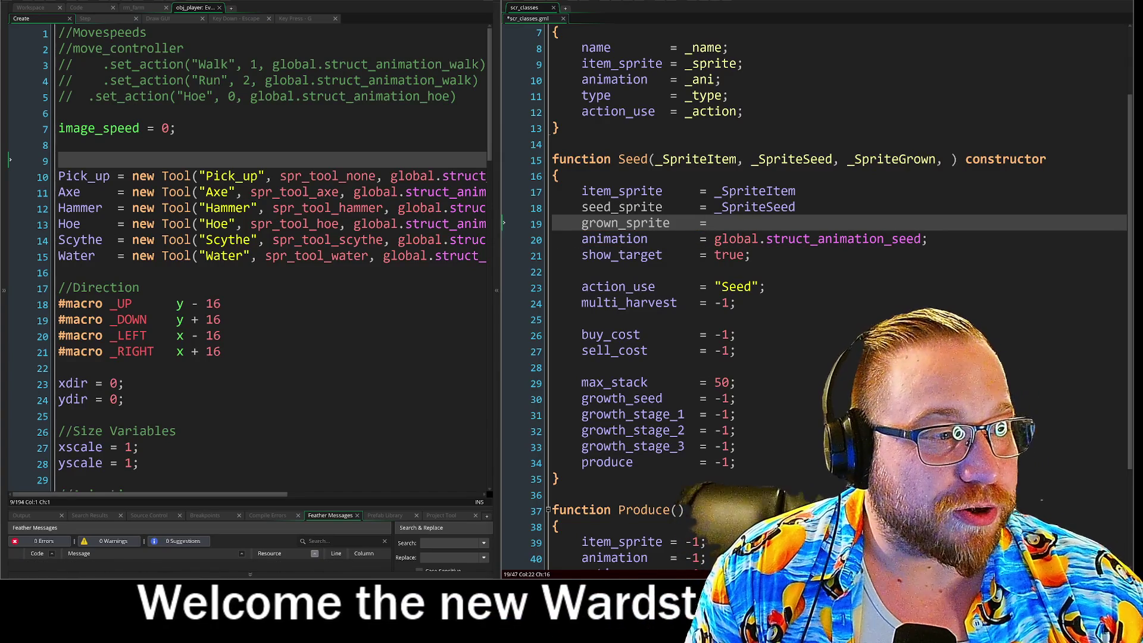
type("_")
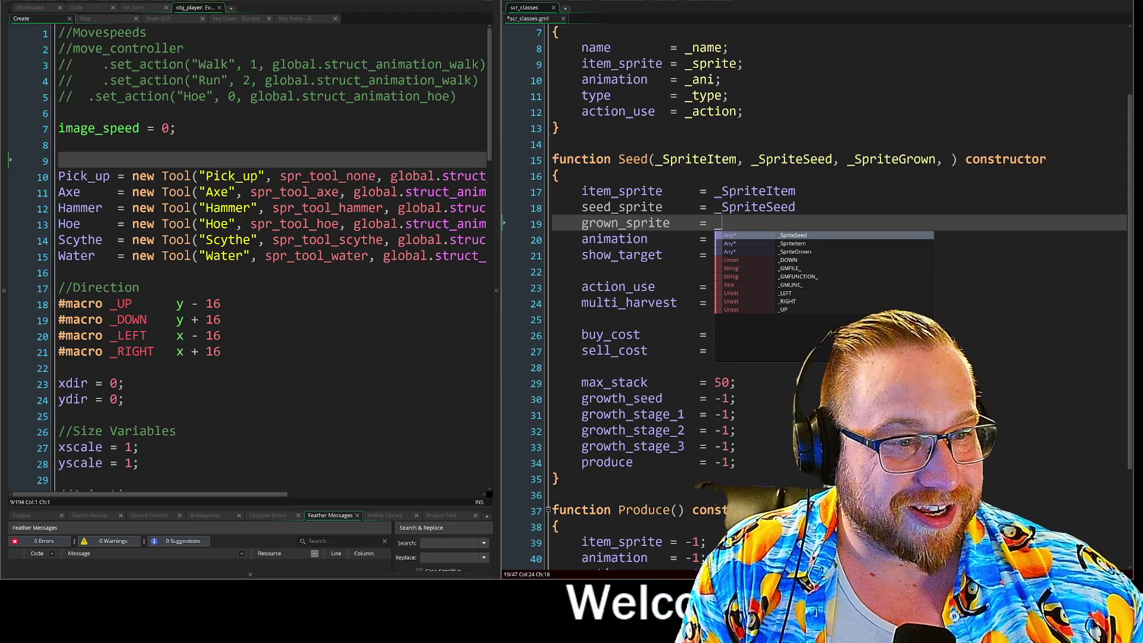
key("Down")
key("Down")
key("Return")
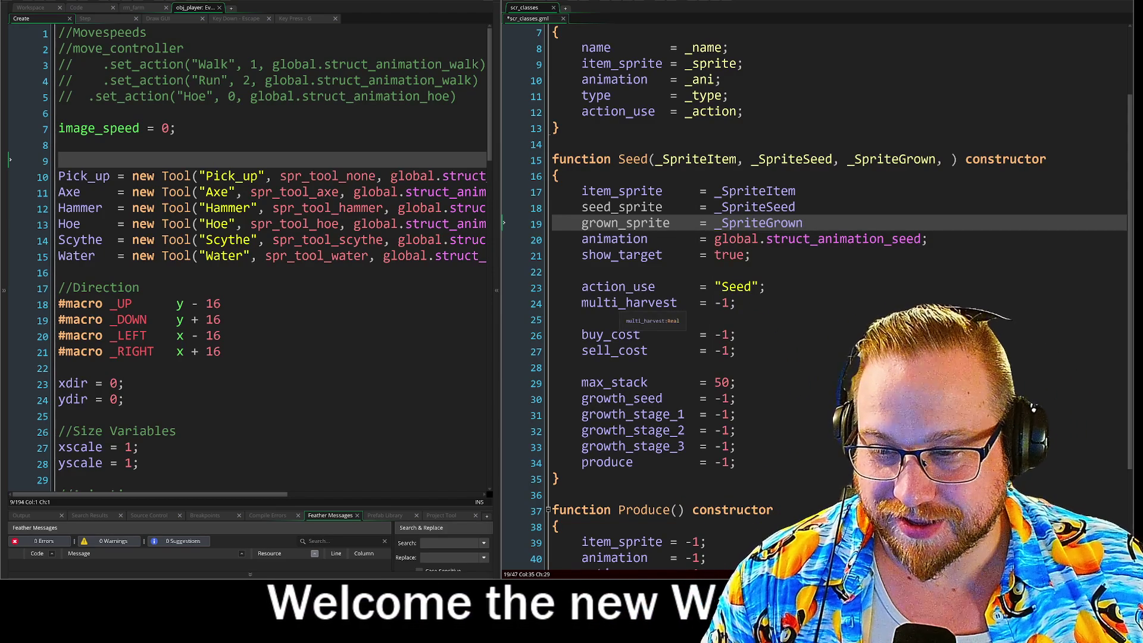
- Review Seed's property assignments from item_sprite down to the animation line
left_click_drag(705, 190, 705, 462)
left_click(707, 430)
mouse_move(700, 191)
left_mouse_down()
mouse_move(672, 197)
mouse_move(671, 210)
left_mouse_up()
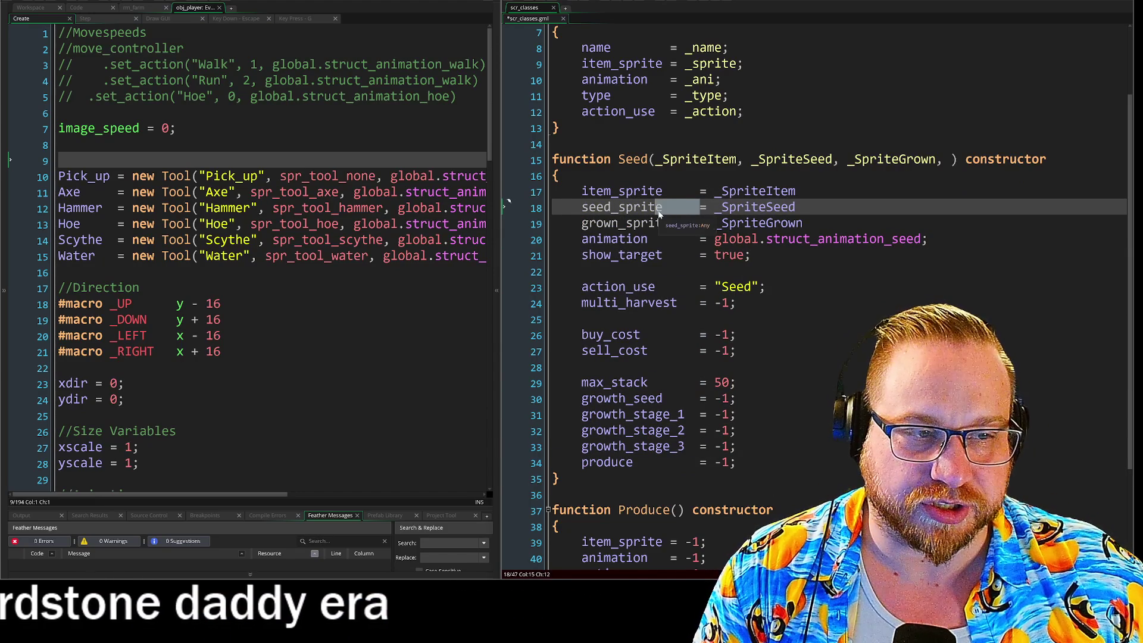
left_click(699, 238)
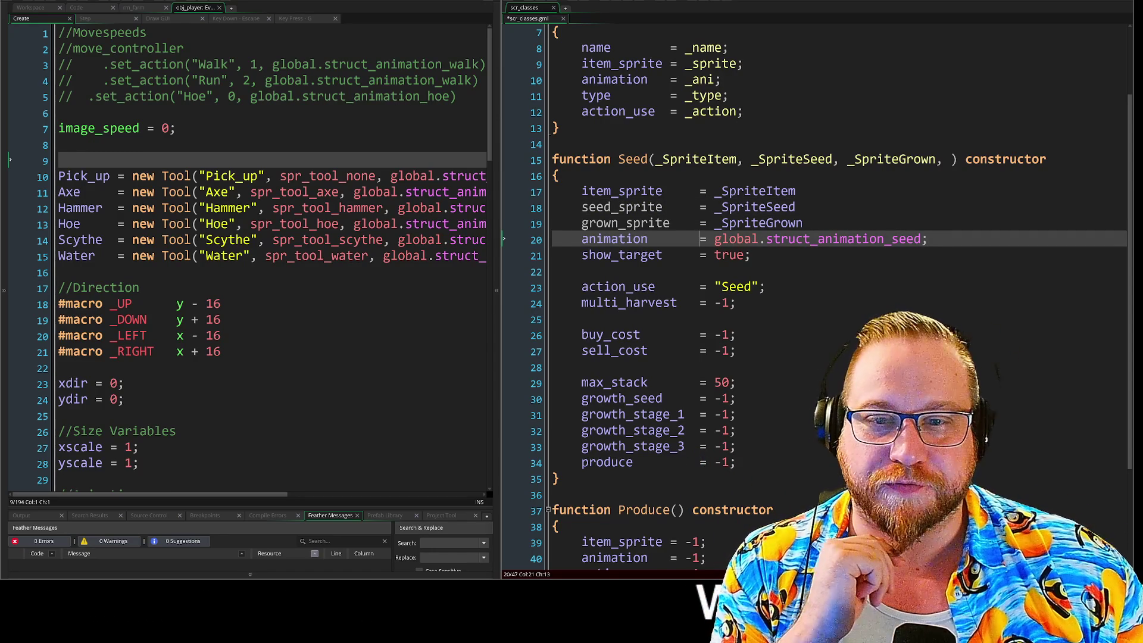
- Bring up obj_player's Step event code and widen its editor
scroll(268, 268, "down", 8)
scroll(268, 267, "up", 3)
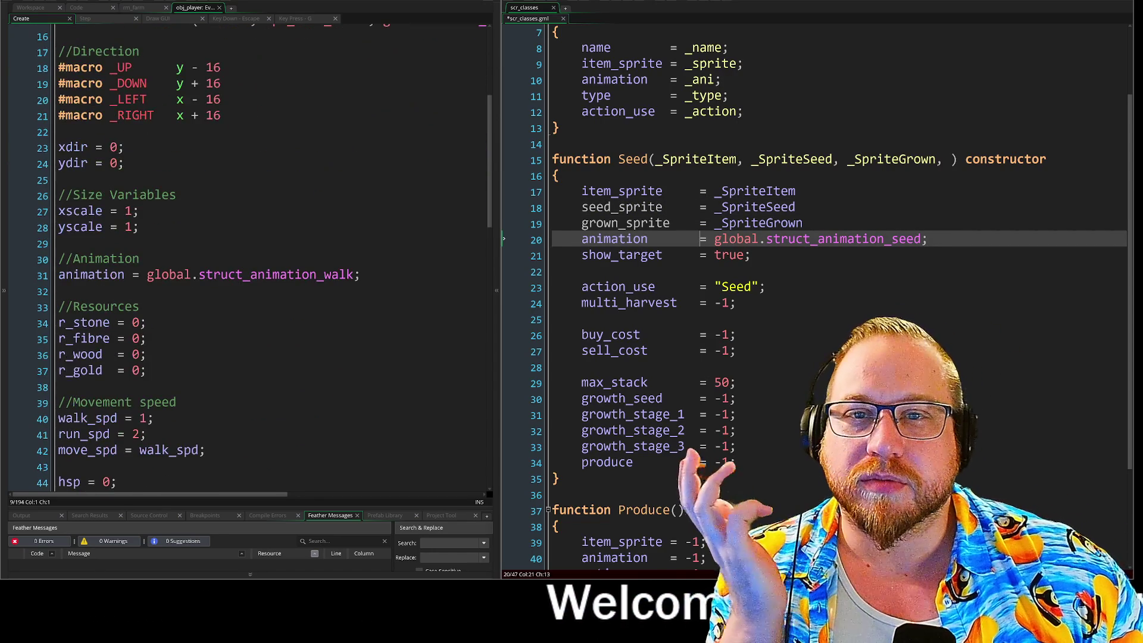
left_click(95, 19)
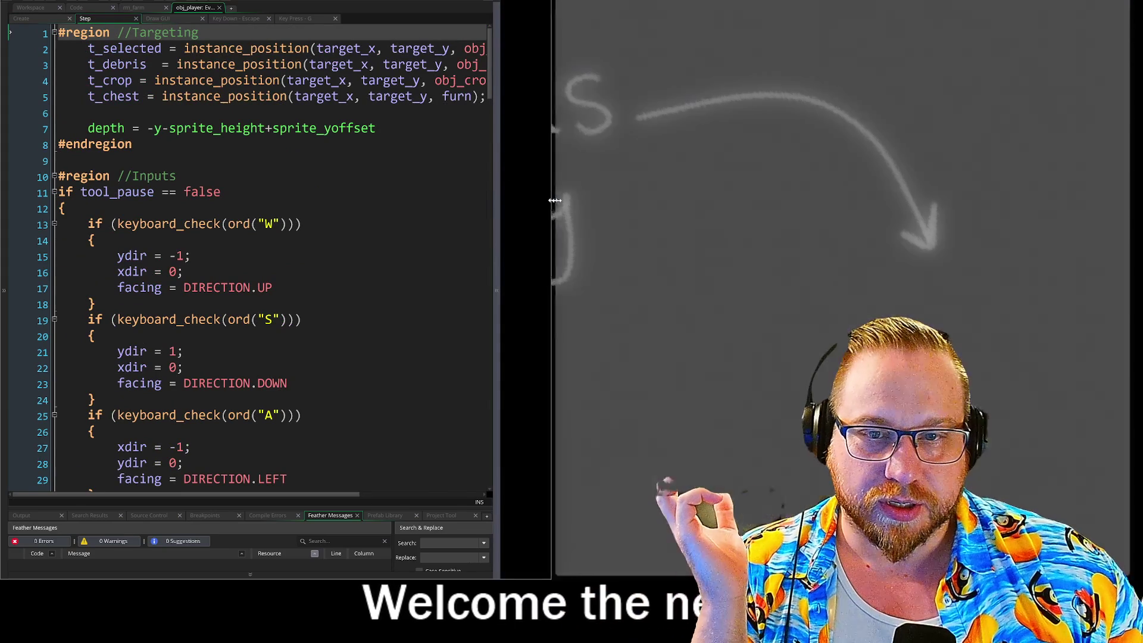
left_click_drag(554, 200, 575, 200)
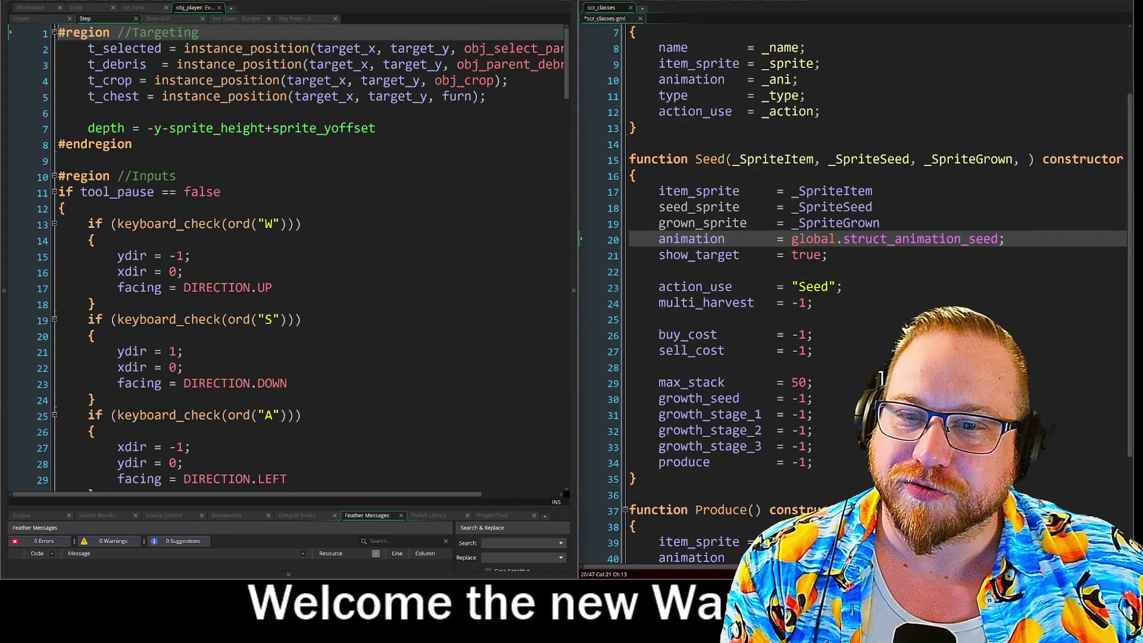
- Remove the braces and leftover empty line around the W-key movement block
left_click(96, 239)
key("BackSpace")
key("BackSpace")
key("BackSpace")
key("Down")
key("Down")
key("Down")
key("End")
key("BackSpace")
key("BackSpace")
key("BackSpace")
key("Up")
key("Up")
key("Up")
key("Delete")
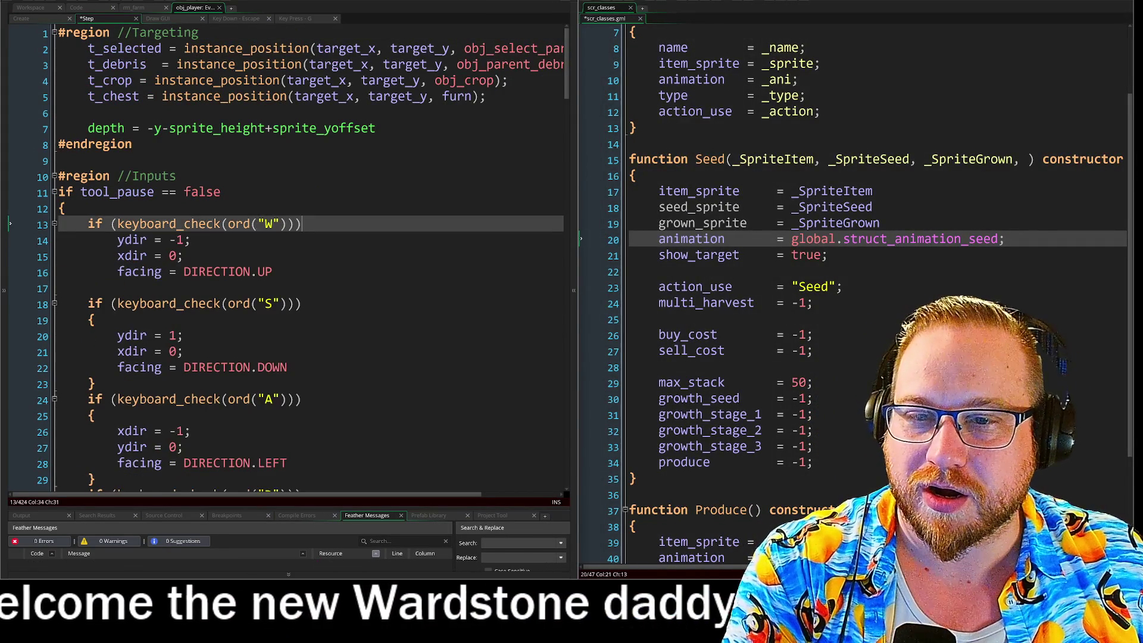
key("Down")
key("Up")
key("Right")
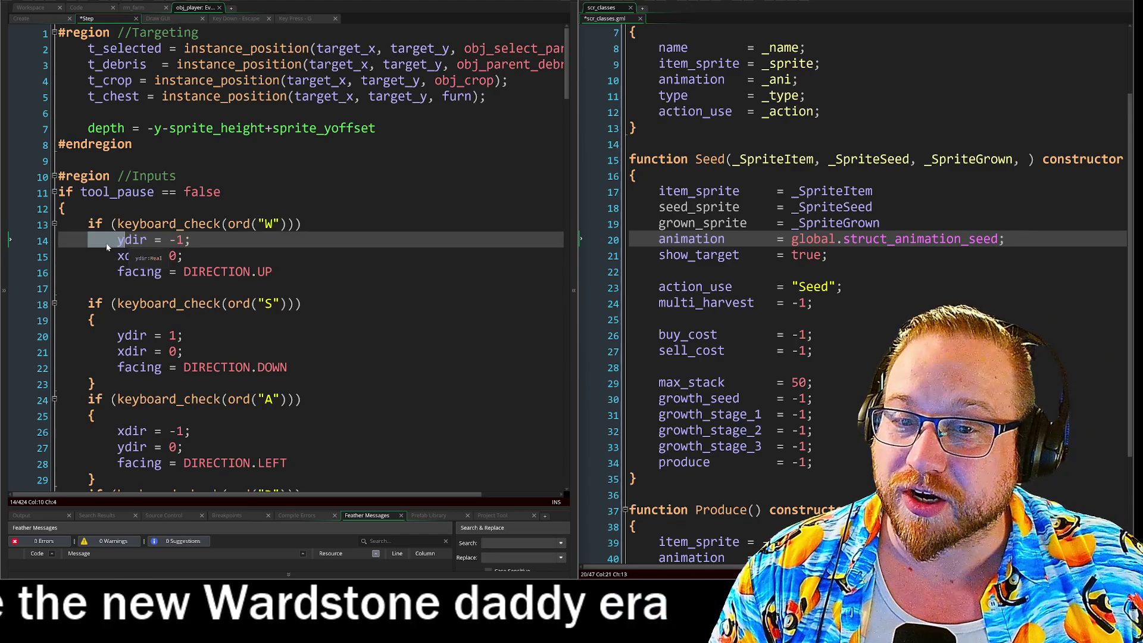
key("Up")
key("shift+End")
key("Down")
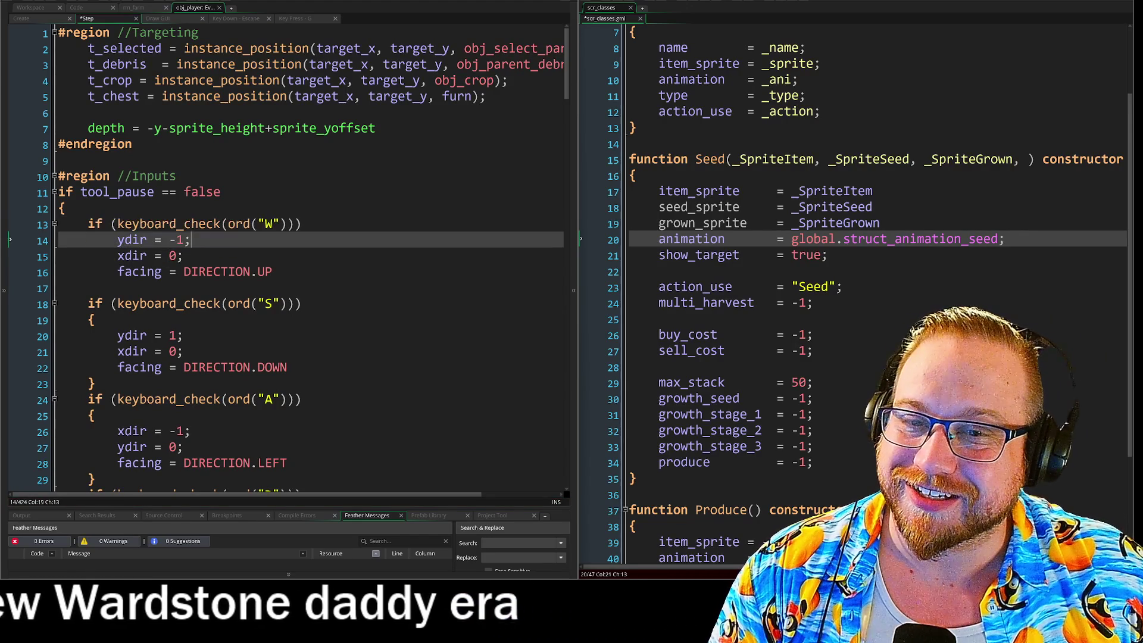
key("Down")
key("Down")
key("Down")
left_click(184, 351)
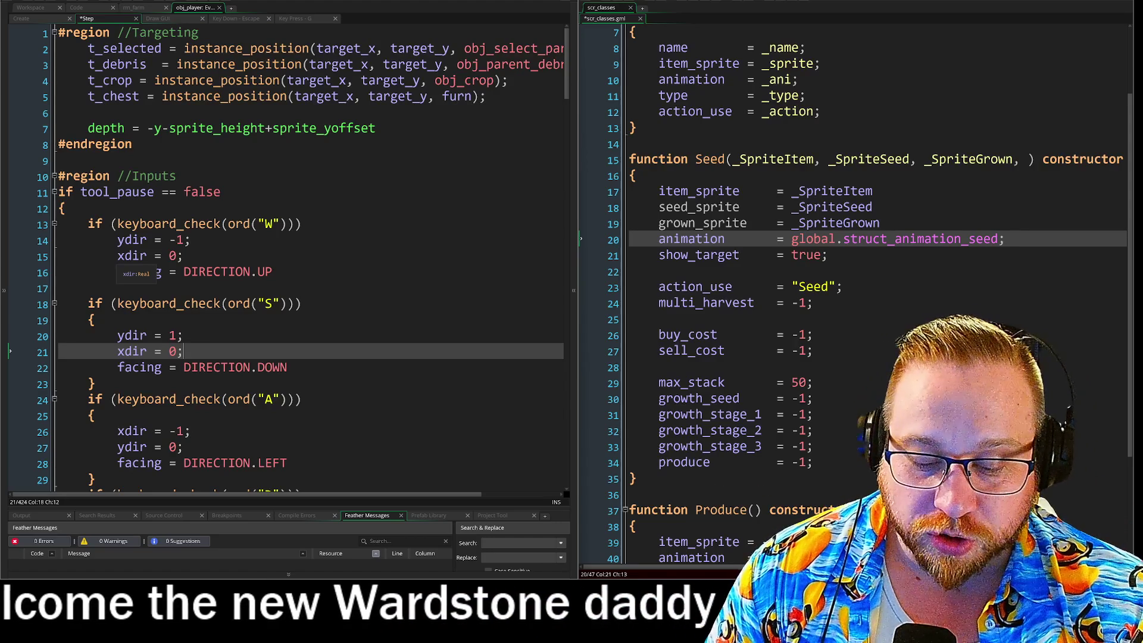
- Restore the { and } braces around the W-key movement block
left_click(301, 224)
key("Return")
type("{")
left_click(91, 288)
type("}")
left_click(95, 240)
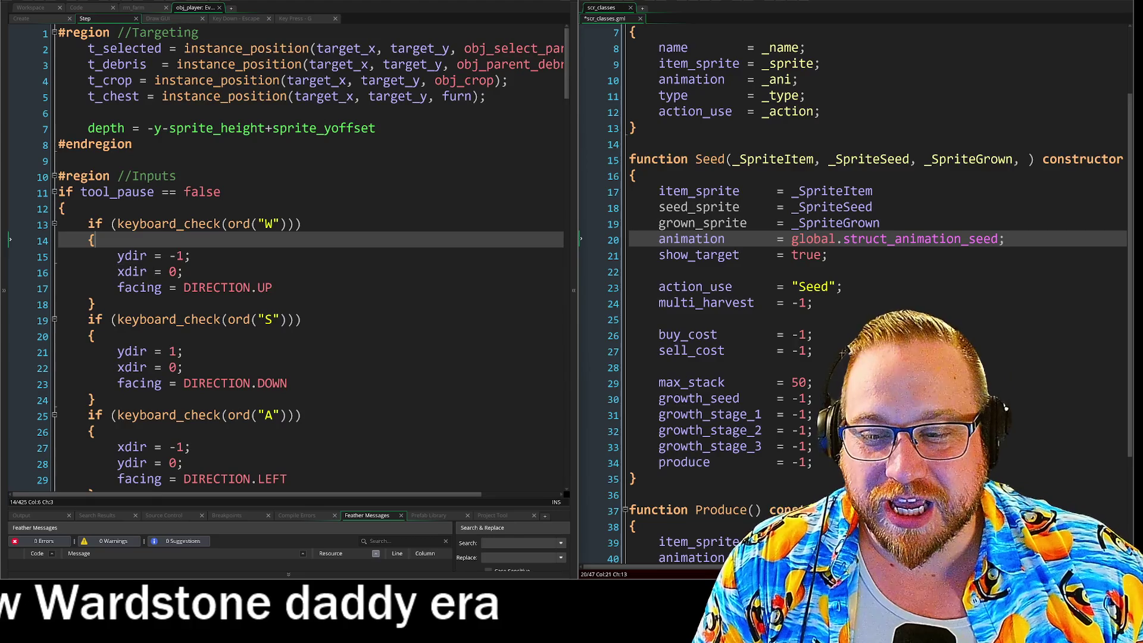
left_click(95, 304)
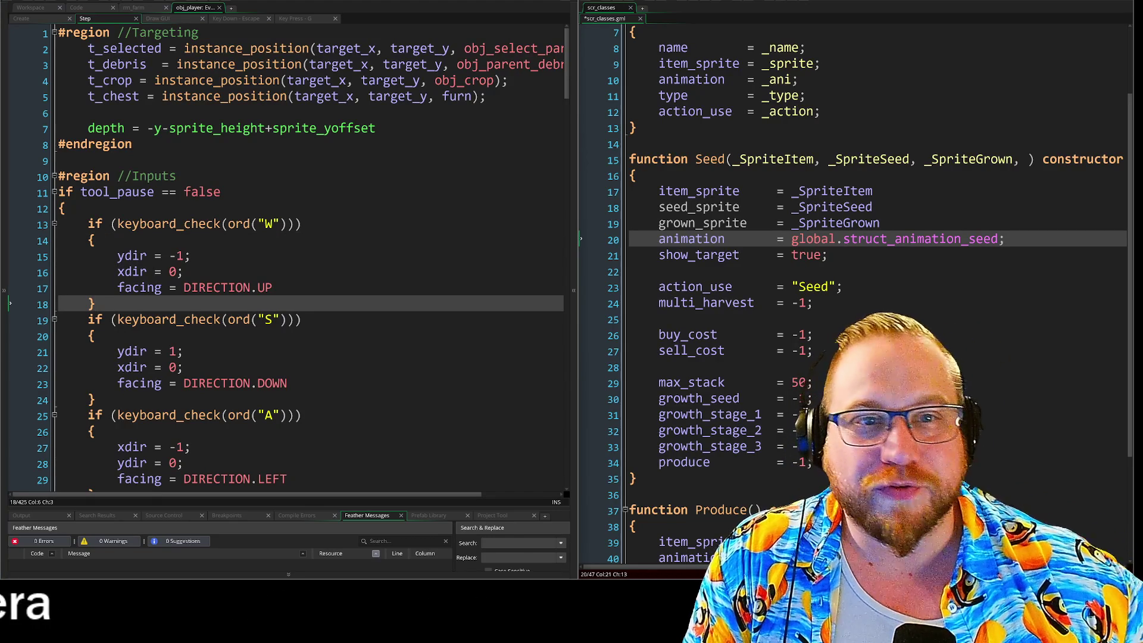
left_click(95, 239)
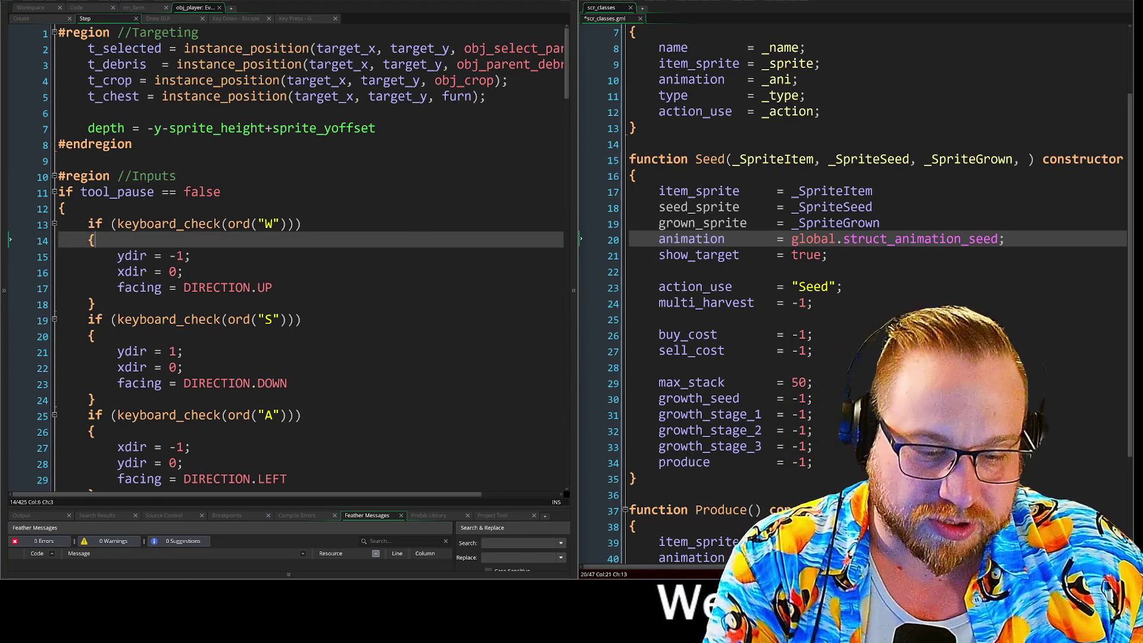
- Remove the opening brace again and inspect the W block's xdir, facing and tool_pause lines
key("BackSpace")
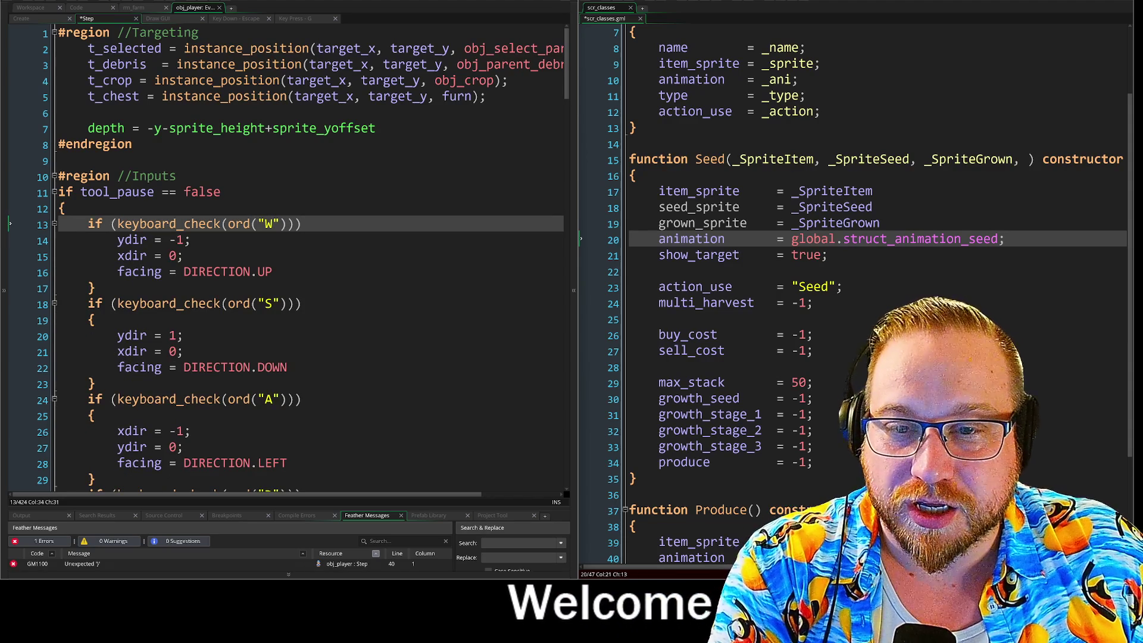
key("Down")
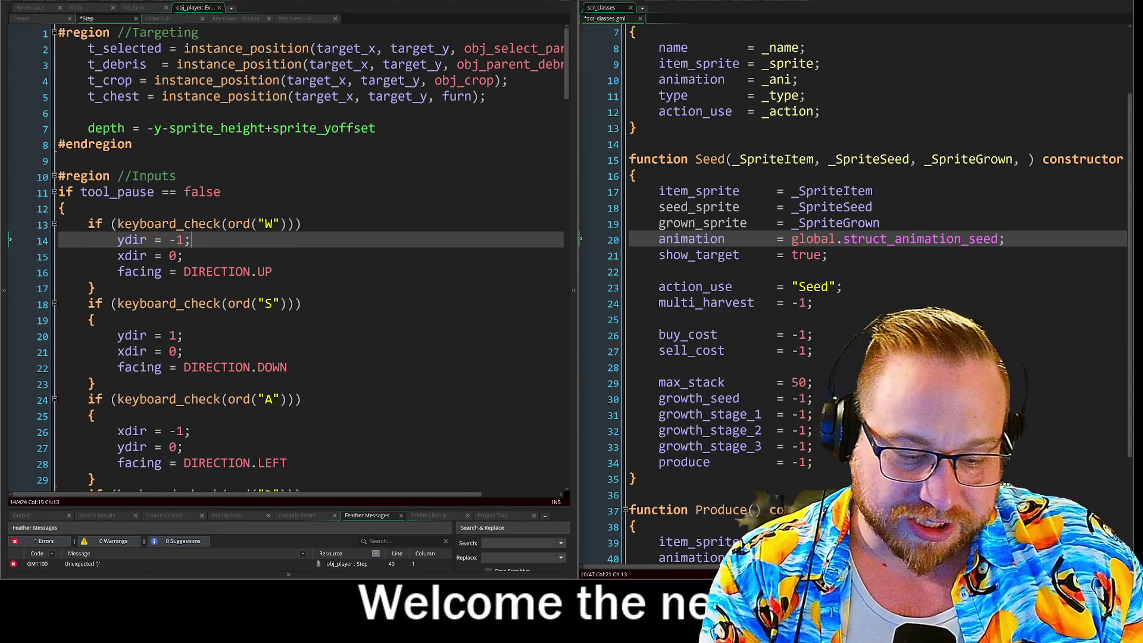
key("Return")
key("Up")
key("shift+End")
key("End")
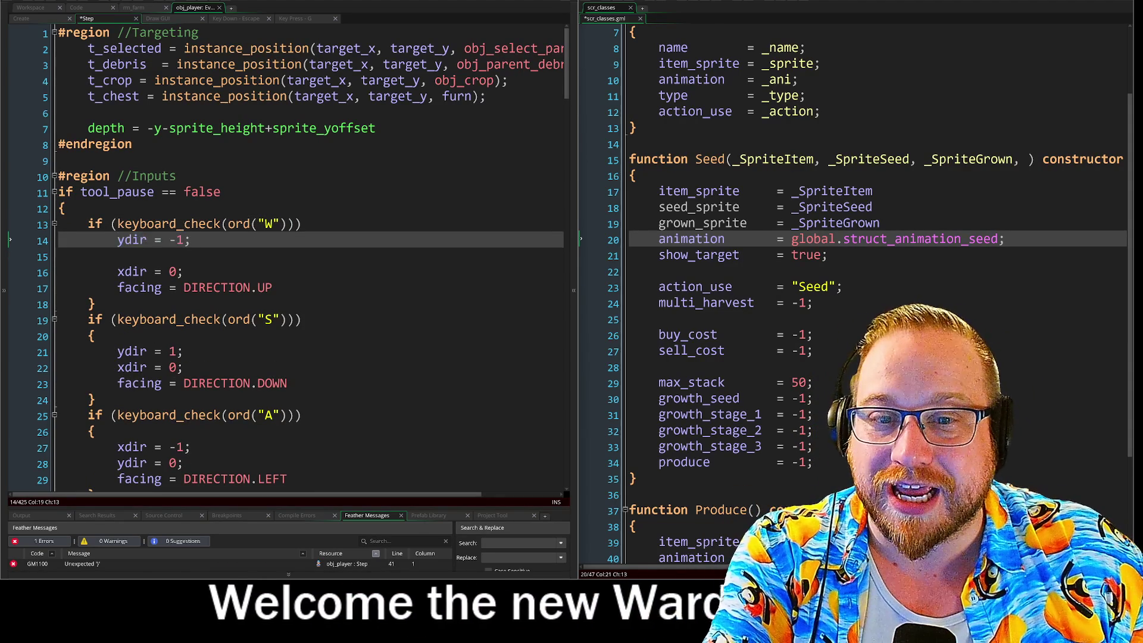
left_click(156, 223)
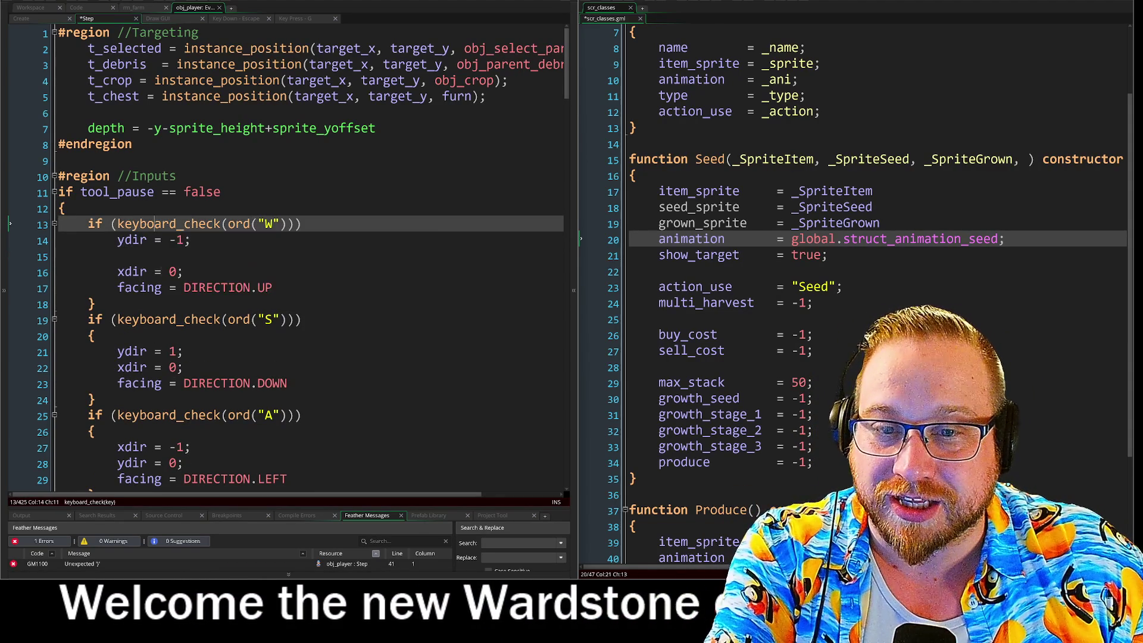
key("Down")
key("Down")
key("Down")
key("Home")
key("shift+Down")
key("shift+End")
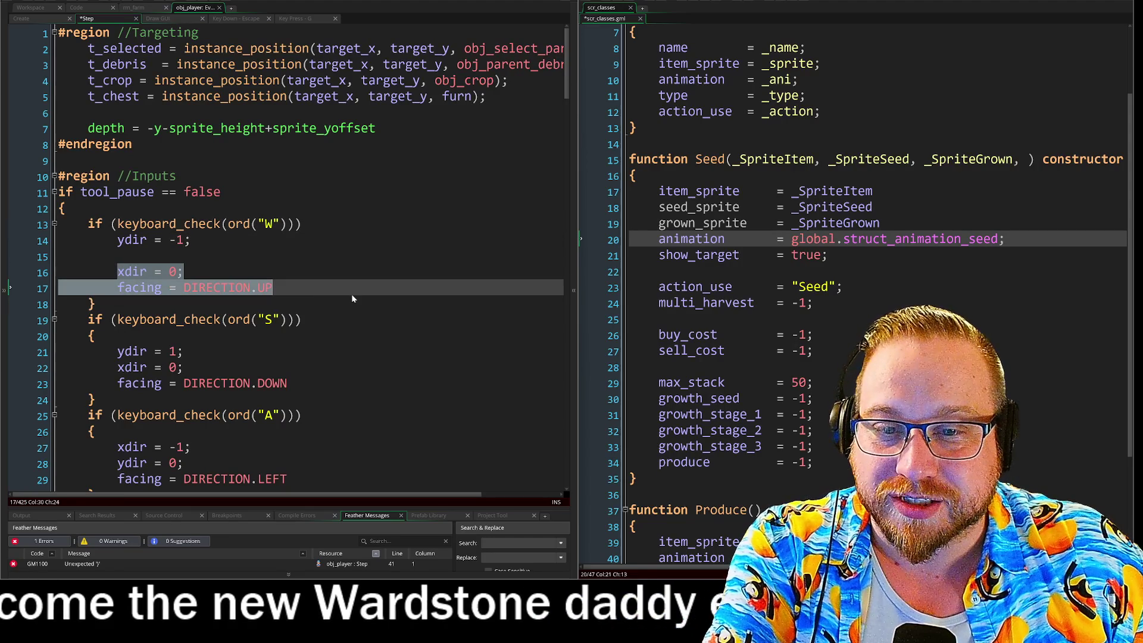
key("Up")
key("Up")
key("Up")
key("Home")
key("ctrl+Right")
key("shift+End")
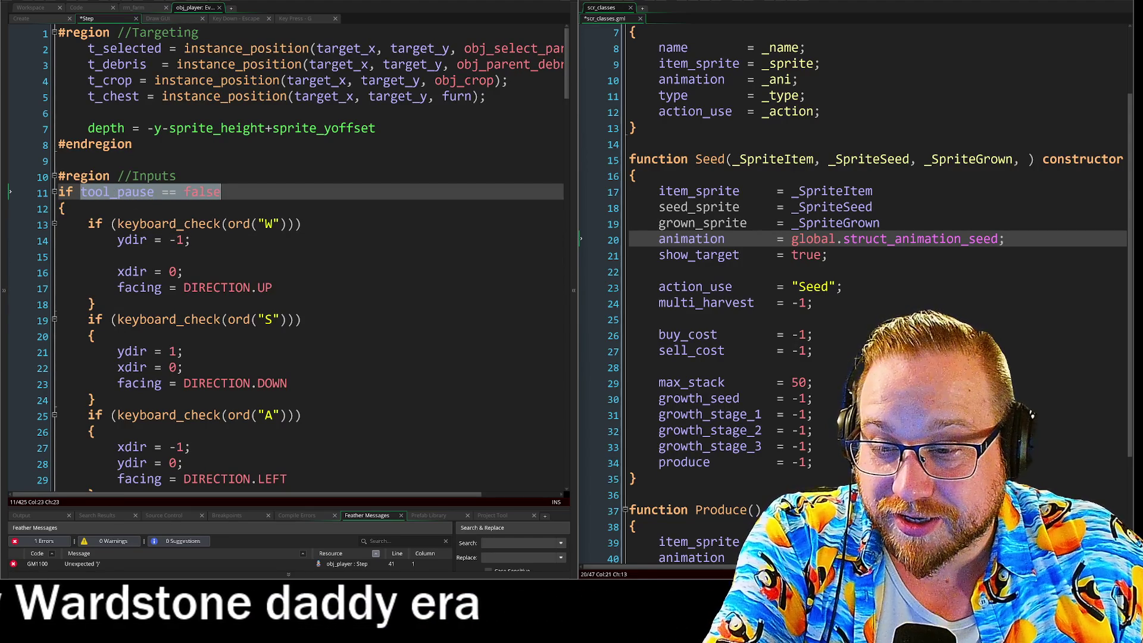
- Undo the edits so the W-key block is wrapped in braces as originally
left_click(178, 319)
left_click(117, 255)
key("BackSpace")
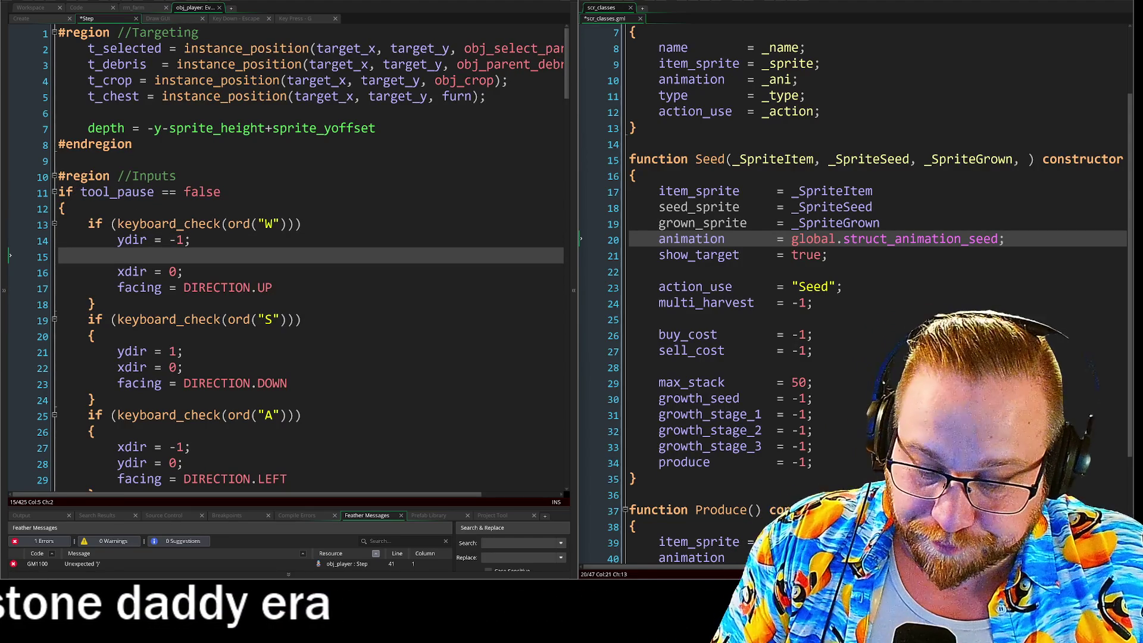
key("BackSpace")
key("BackSpace")
key("BackSpace")
key("Home")
key("Home")
key("Return")
key("Up")
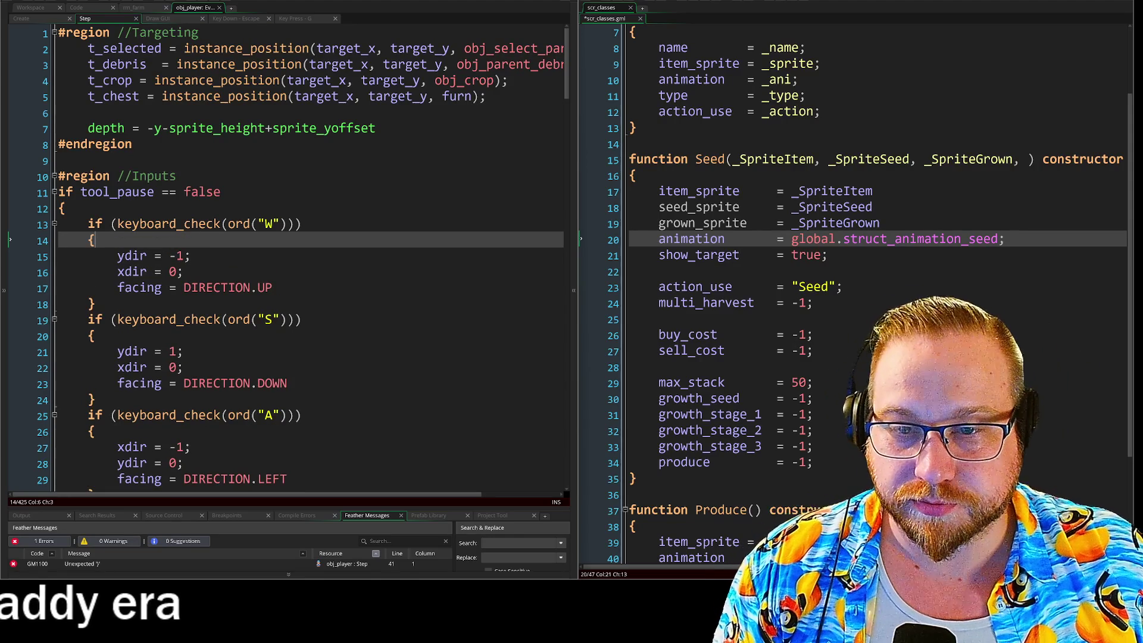
left_click(273, 288)
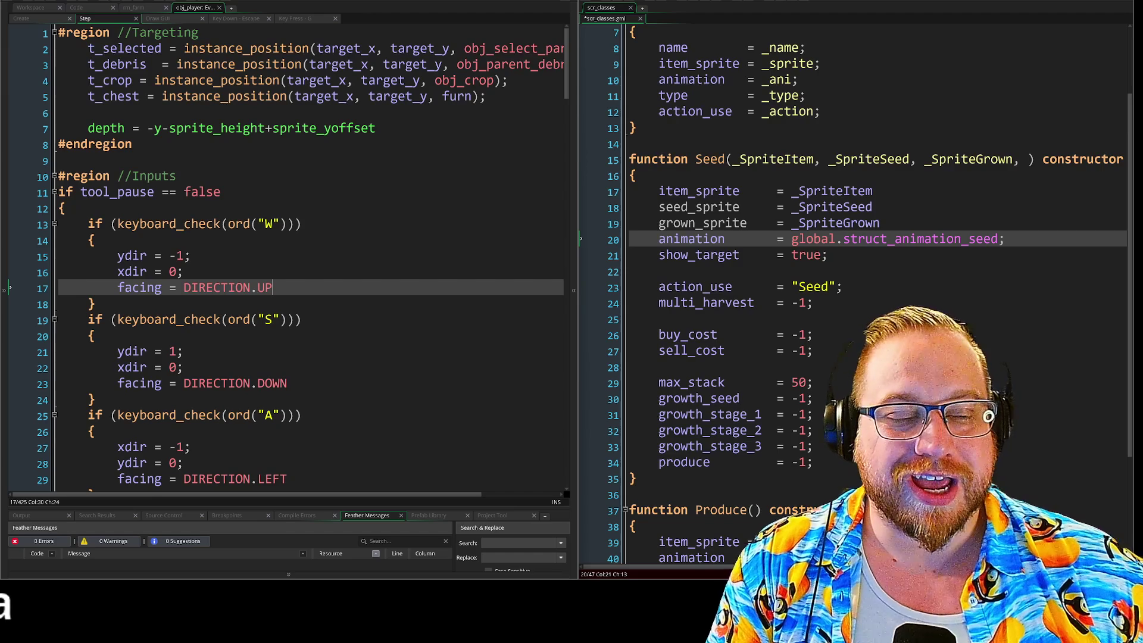
left_click(815, 287)
left_click(880, 223)
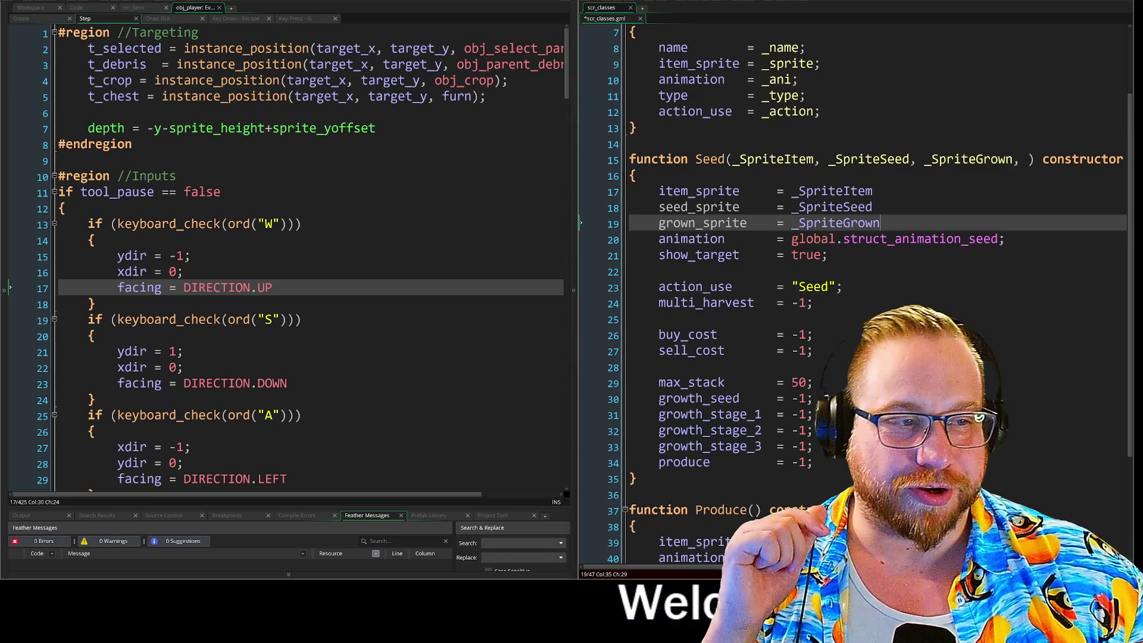
left_click(872, 206)
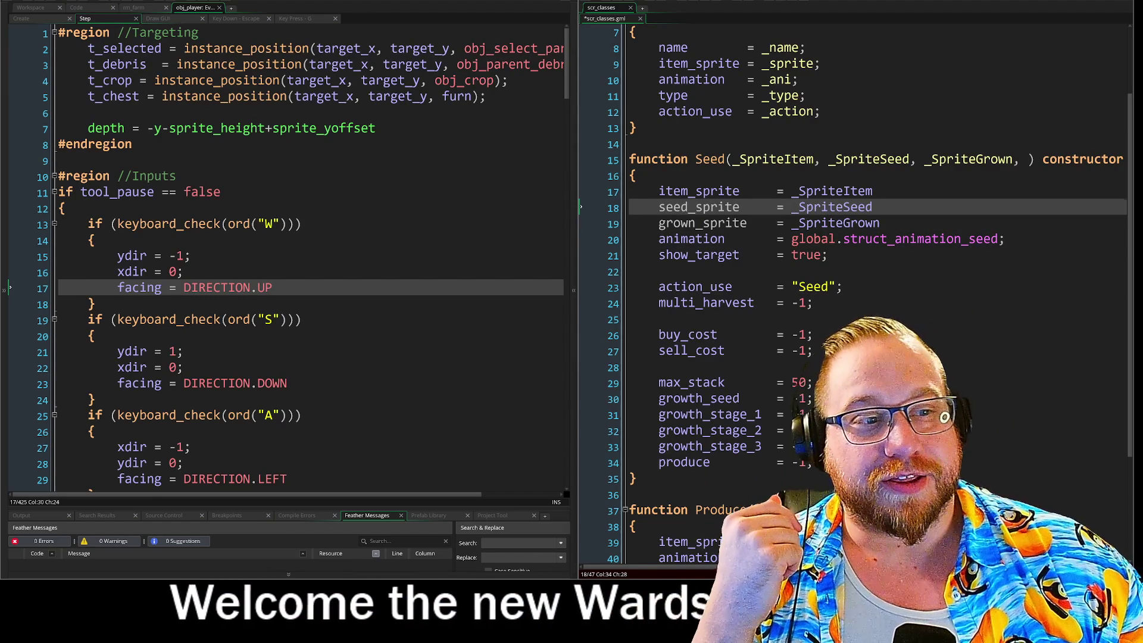
left_click(880, 222)
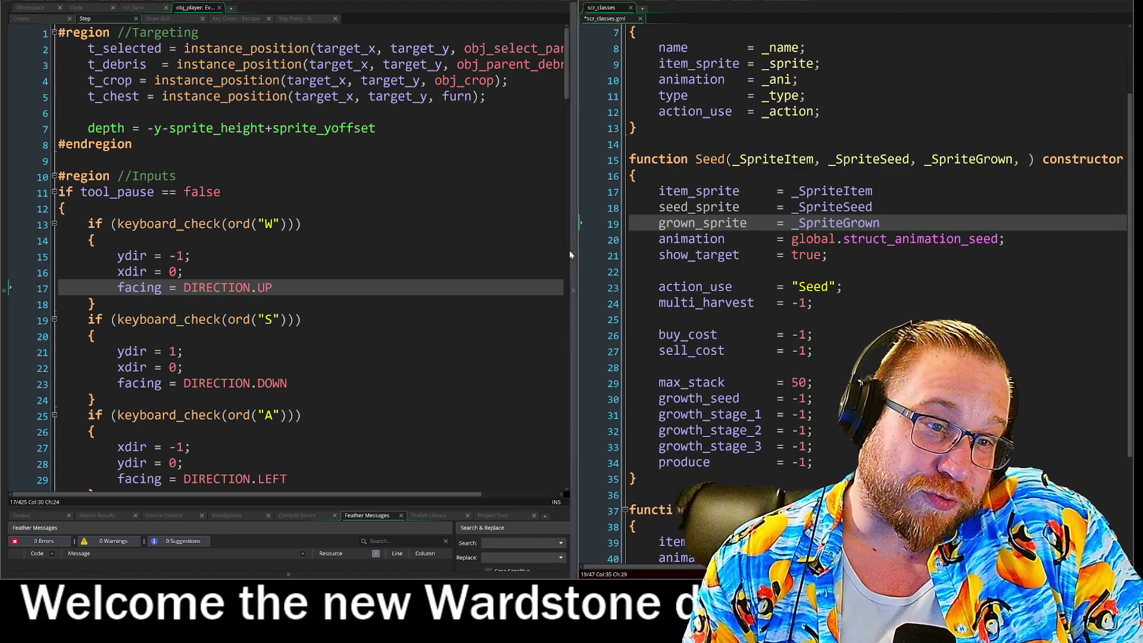
mouse_move(577, 257)
left_mouse_down()
mouse_move(487, 254)
mouse_move(557, 255)
left_mouse_up()
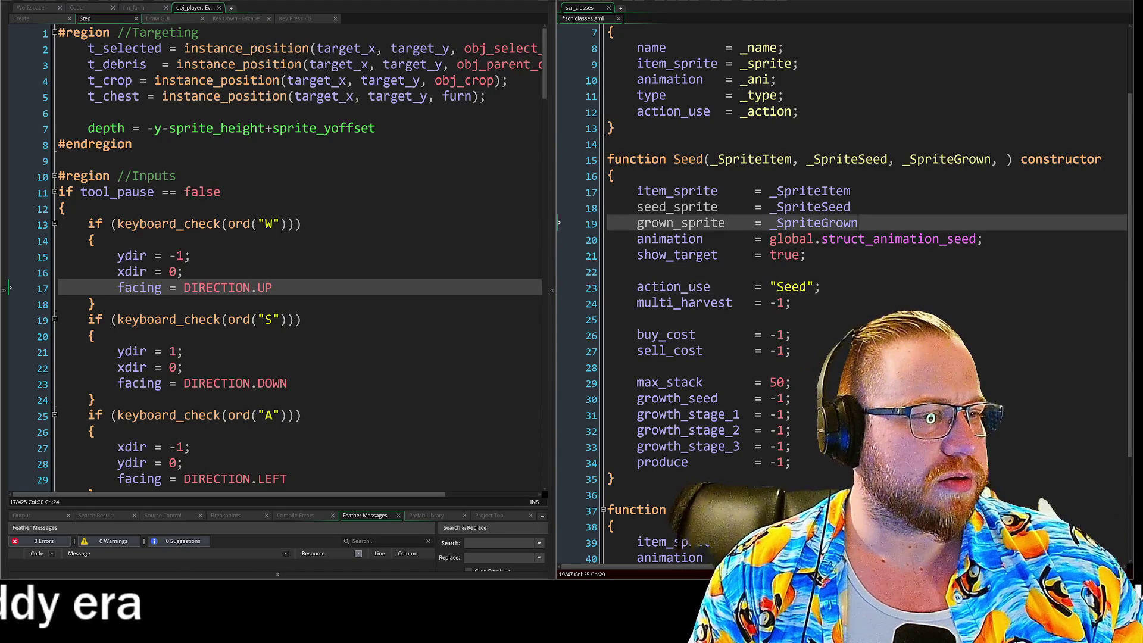
left_click(851, 159)
left_click(851, 207)
left_click(851, 191)
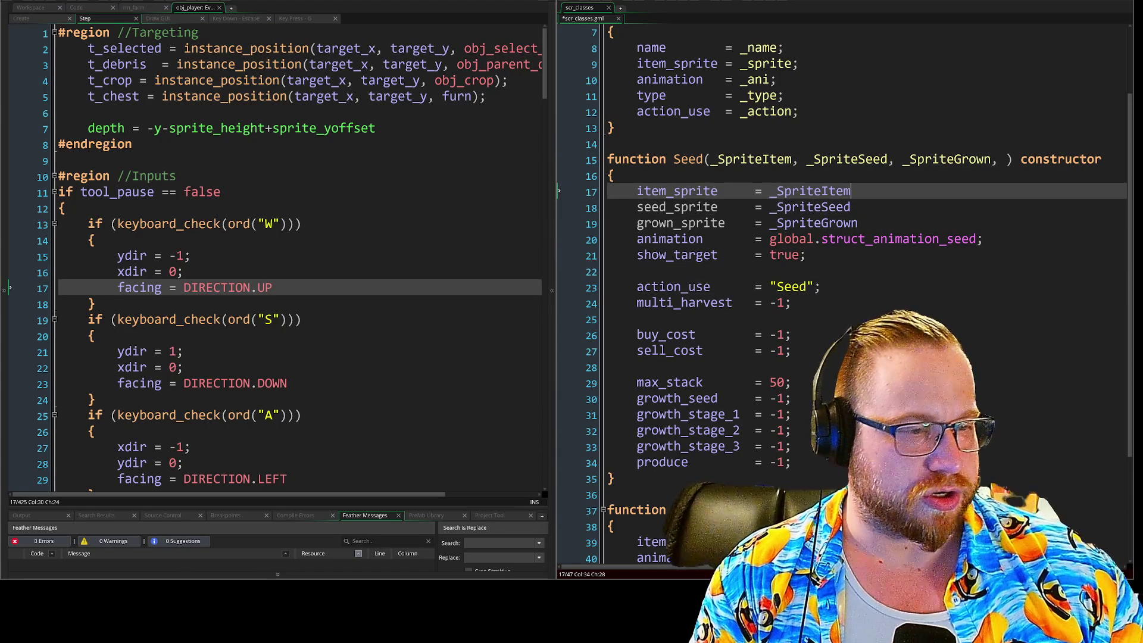
key("BackSpace")
type("m")
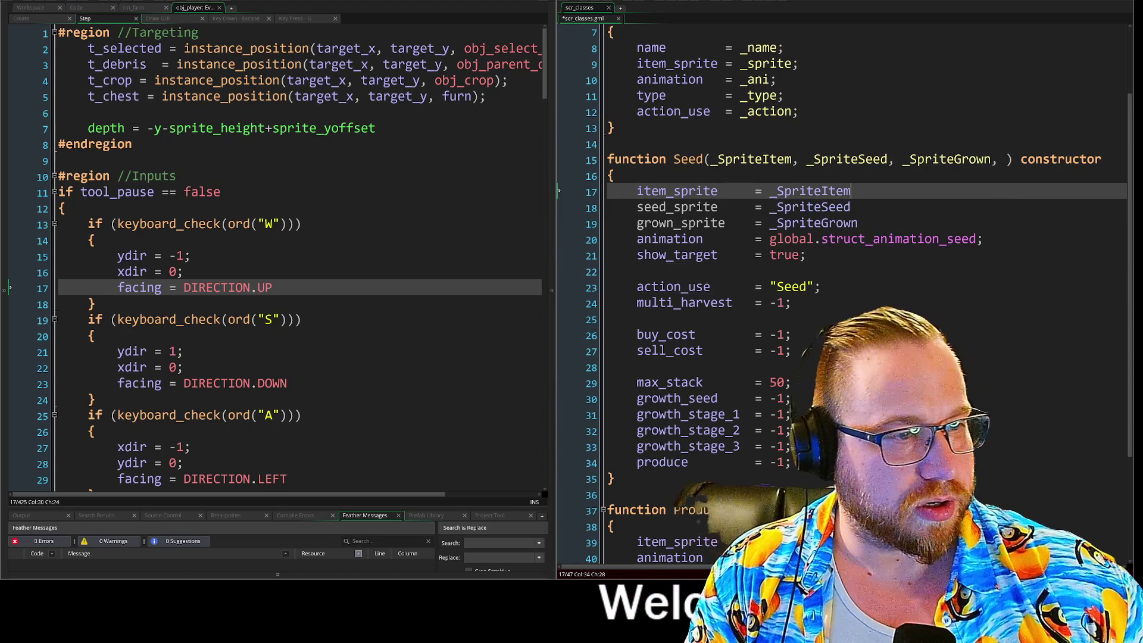
left_click(851, 206)
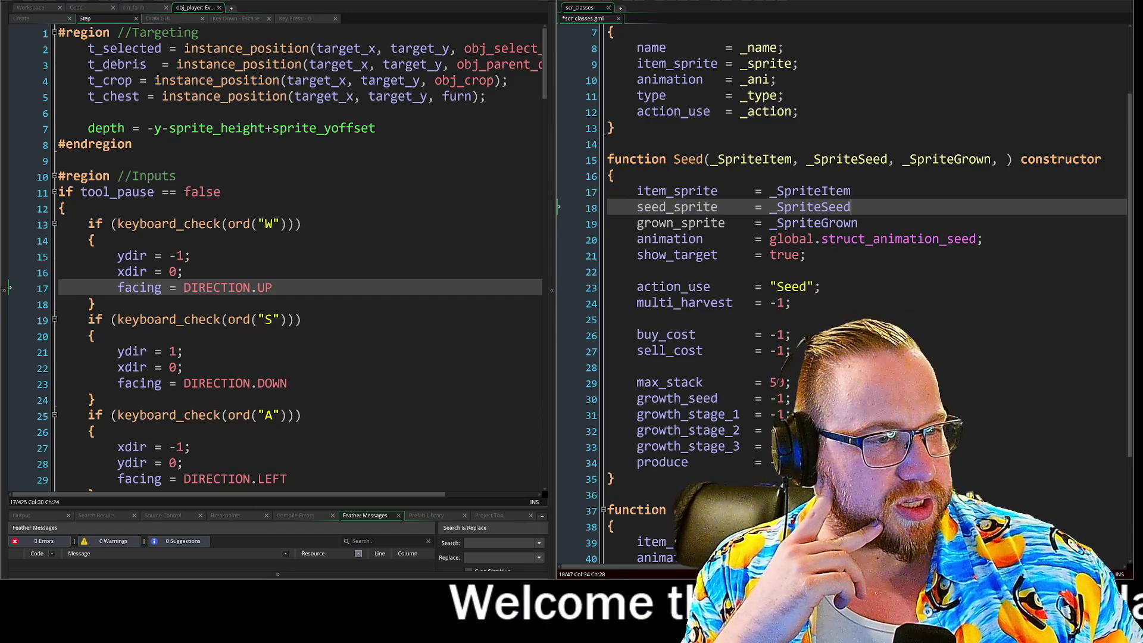
left_click(858, 223)
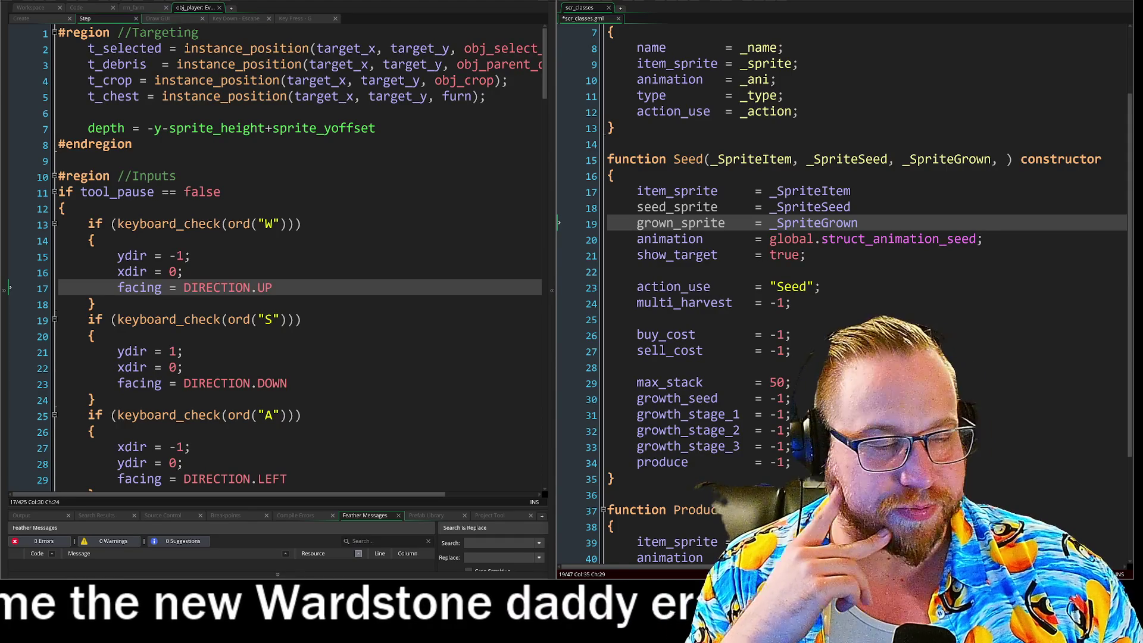
left_click(607, 272)
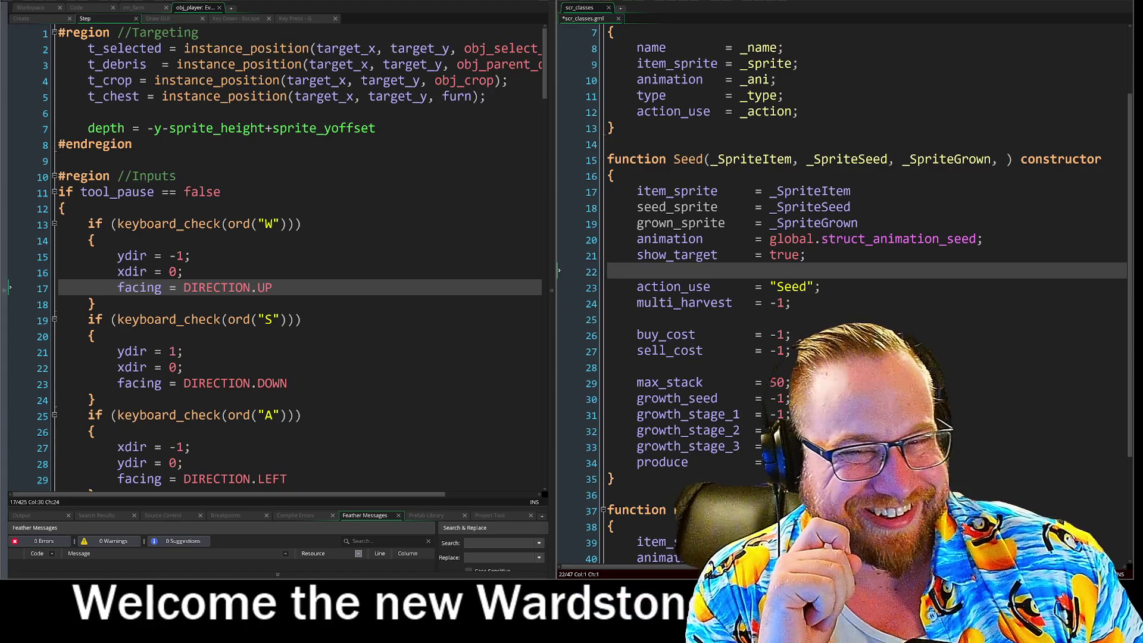
- Switch the left editor to obj_player's Create event code with Ctrl+Shift+Tab
key("ctrl+shift+Tab")
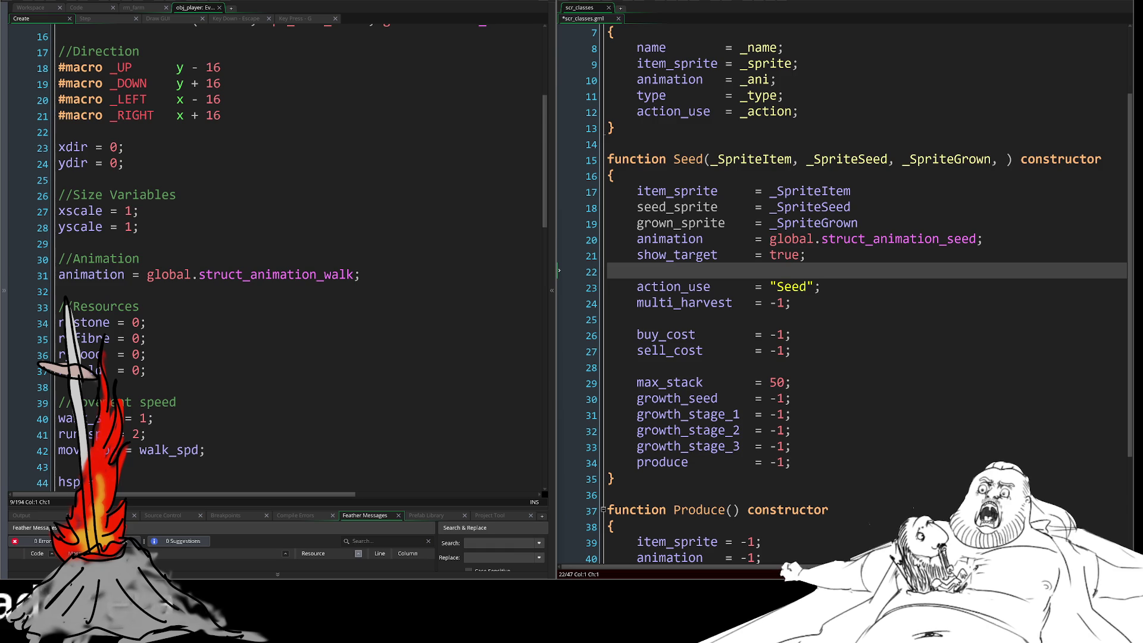
mouse_move(635, 191)
left_mouse_down()
mouse_move(850, 202)
mouse_move(857, 224)
left_mouse_up()
left_click(857, 223)
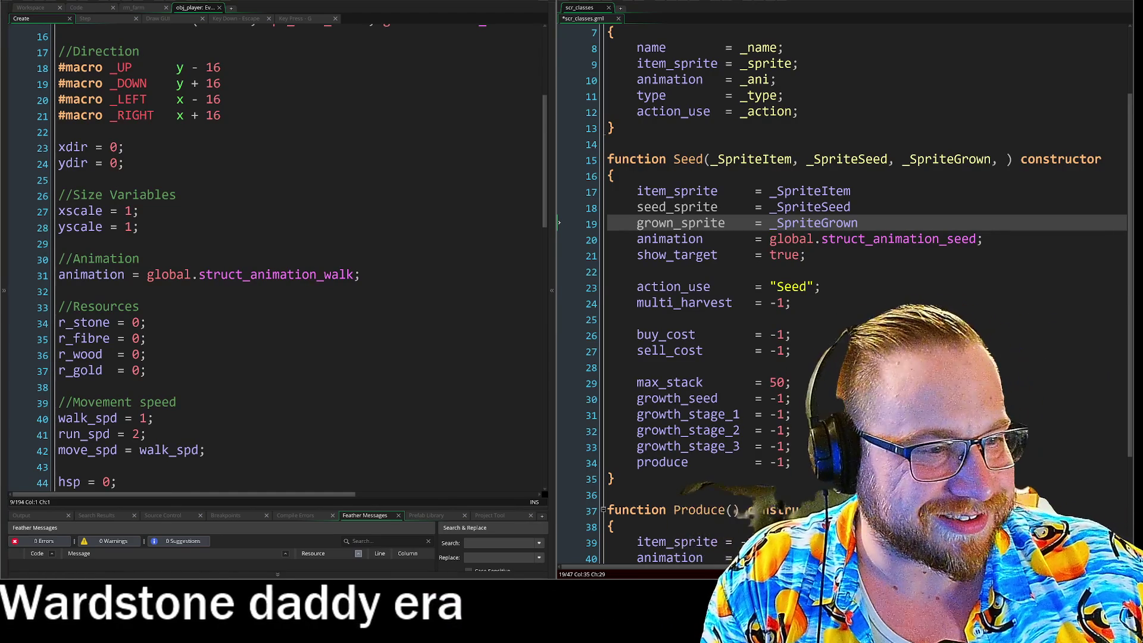
- Place the cursor on the action_use line of the Seed constructor
left_click(821, 287)
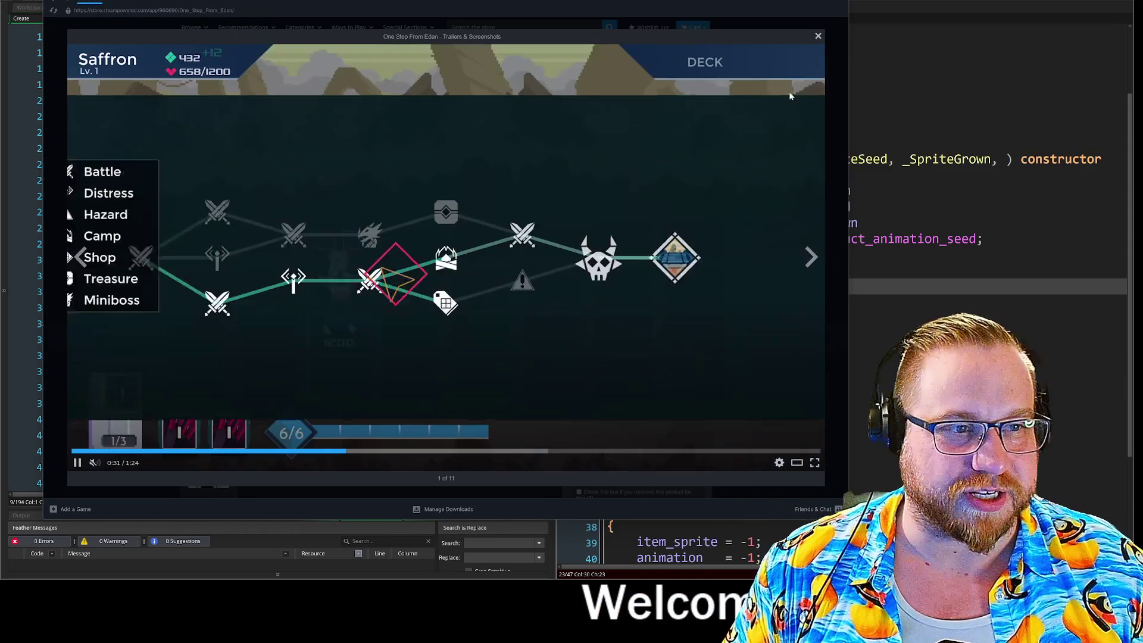
- Page through the remaining One Step From Eden screenshots and close the viewer
left_click(811, 262)
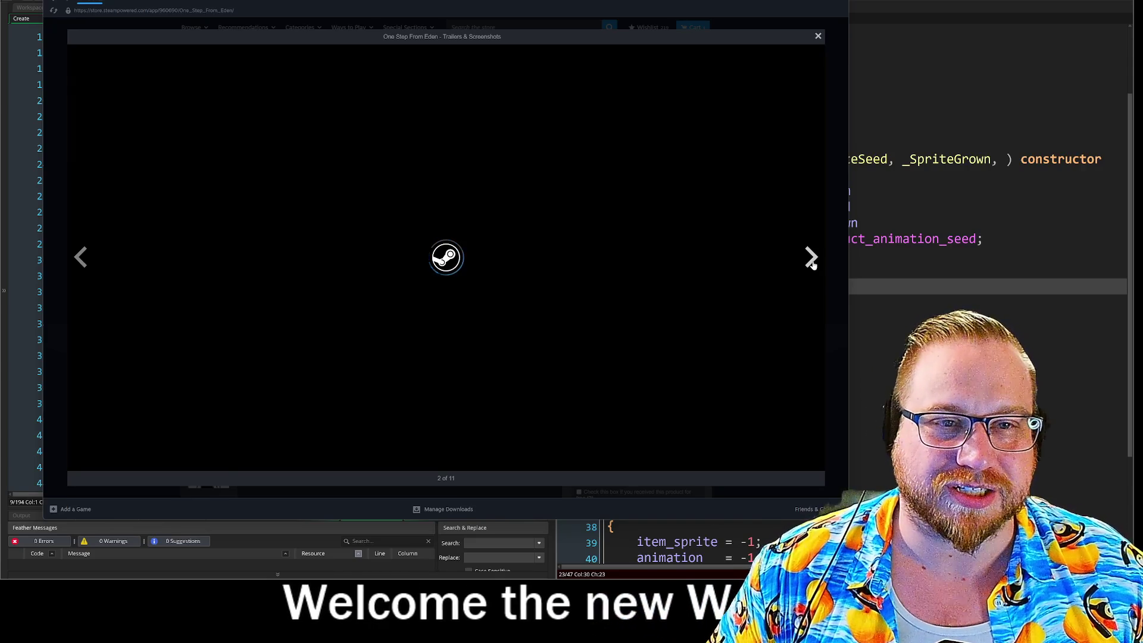
left_click(812, 259)
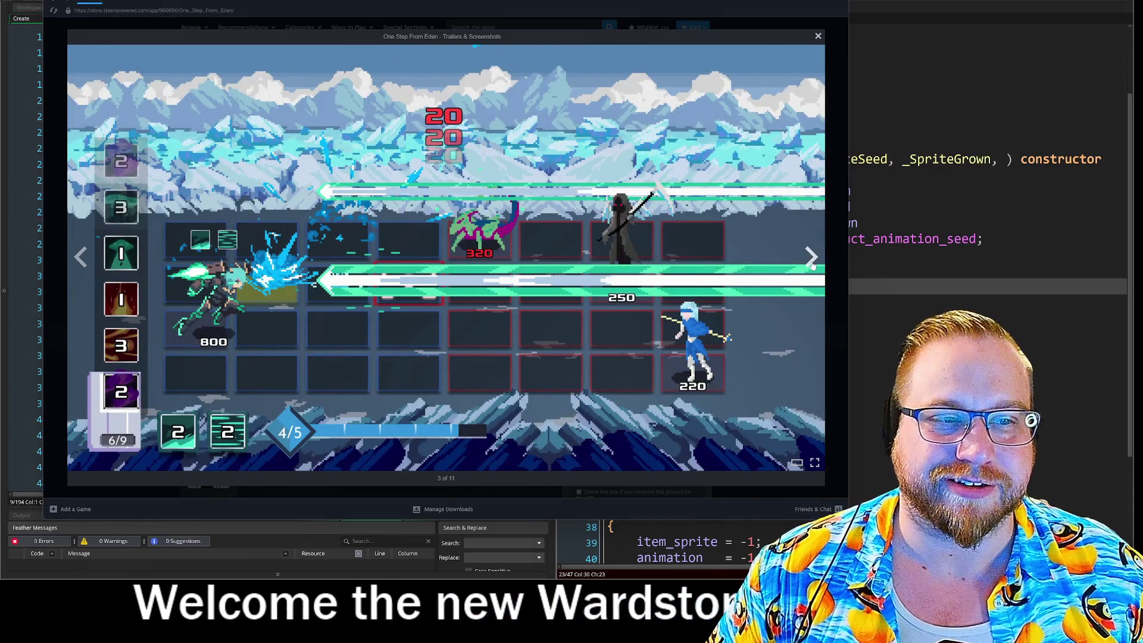
left_click(812, 262)
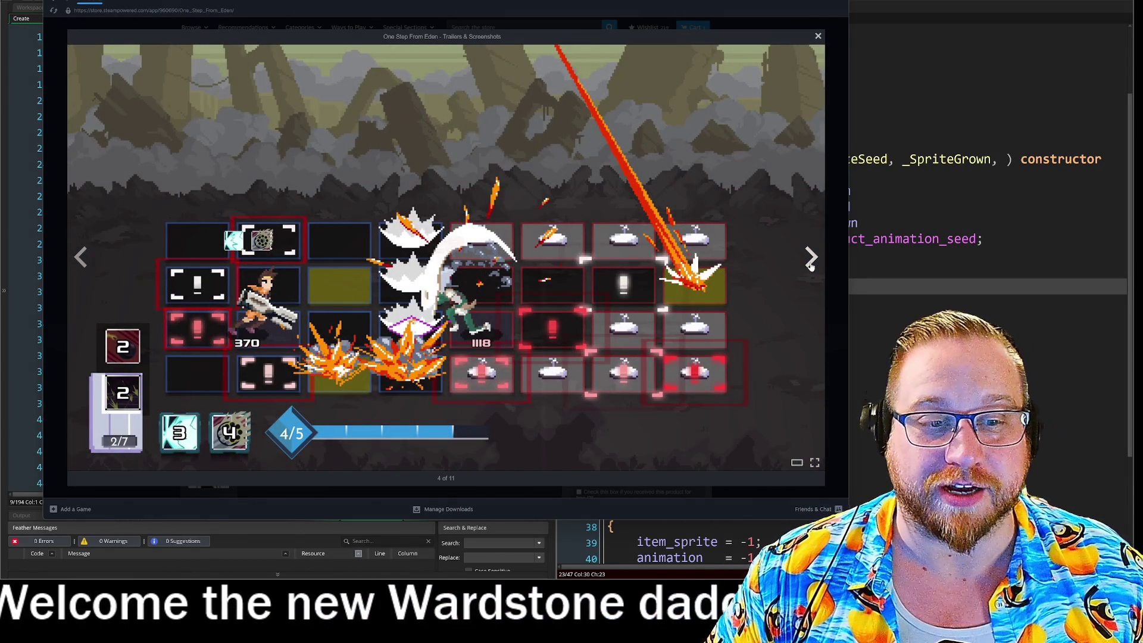
left_click(810, 262)
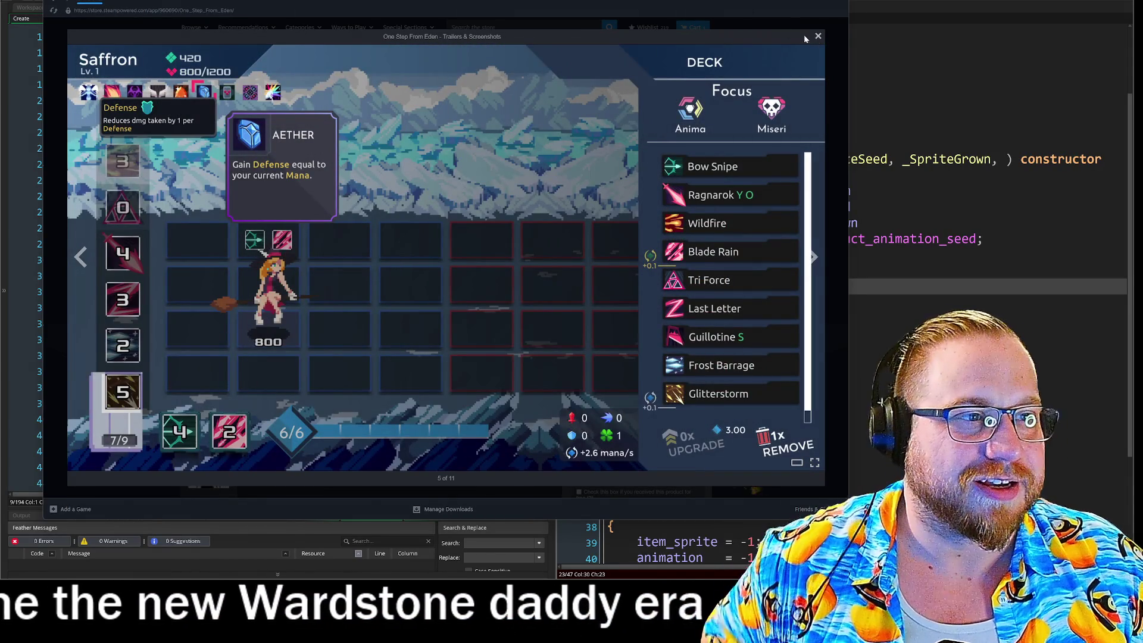
left_click(817, 35)
- Search the store for 'megaman', open Mega Man Battle Network Legacy Collection Vol. 1, and enlarge a screenshot
left_click(521, 28)
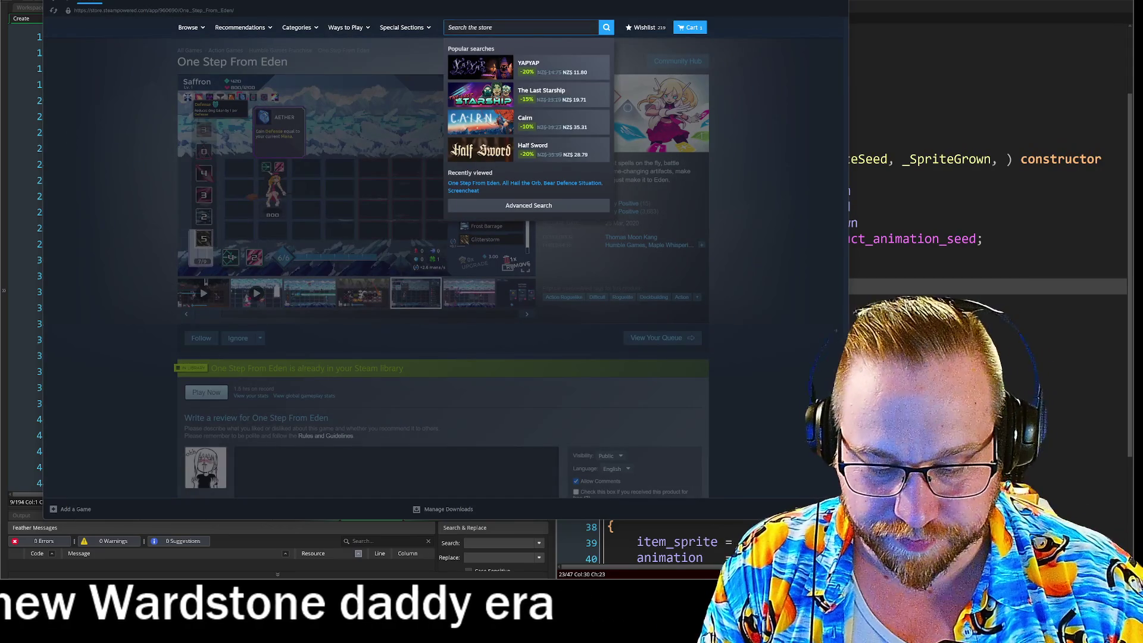
type("megaman")
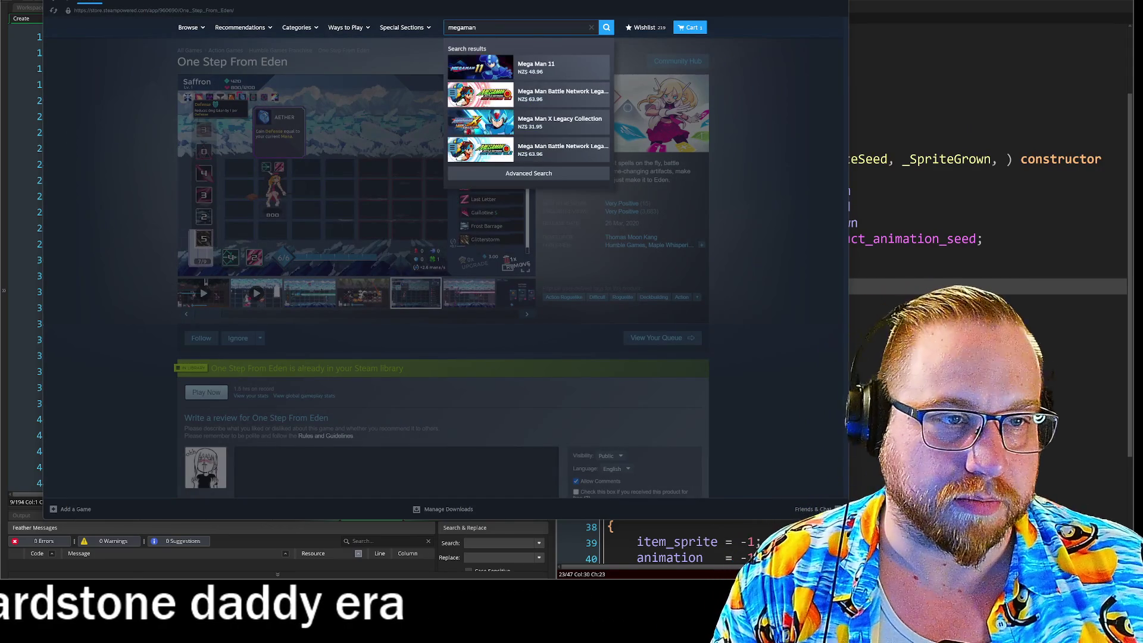
left_click(566, 97)
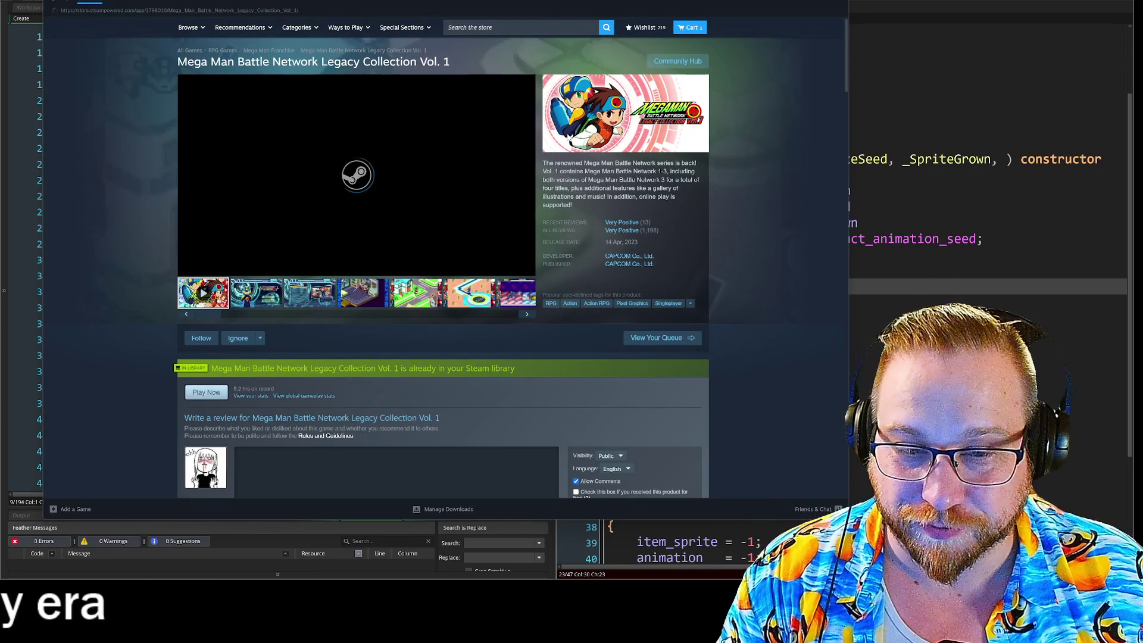
left_click(260, 302)
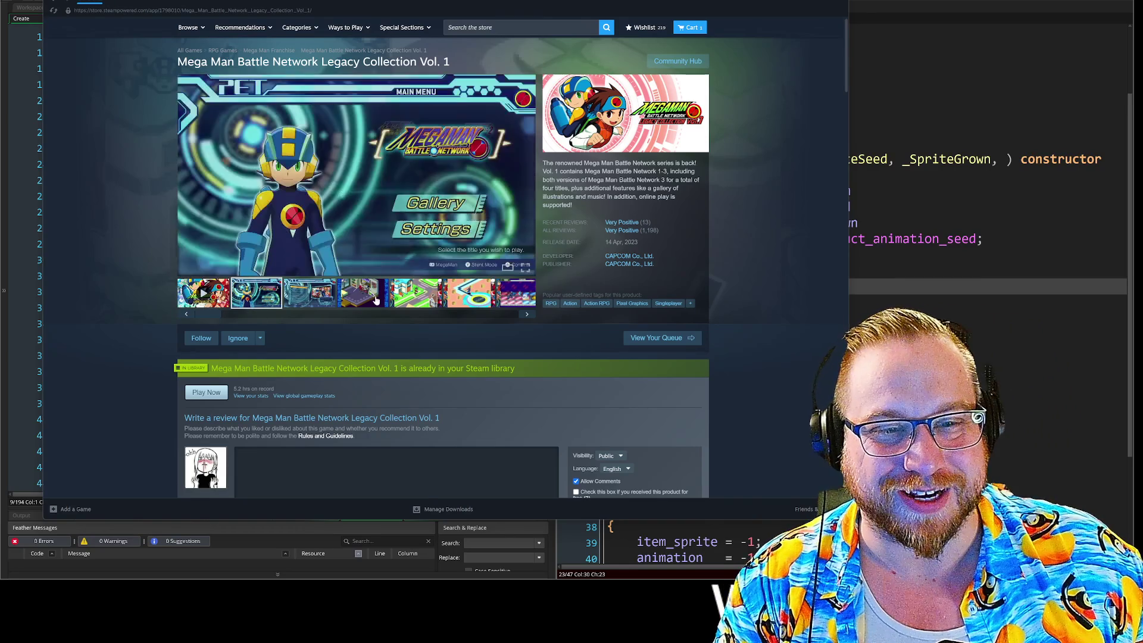
left_click(507, 269)
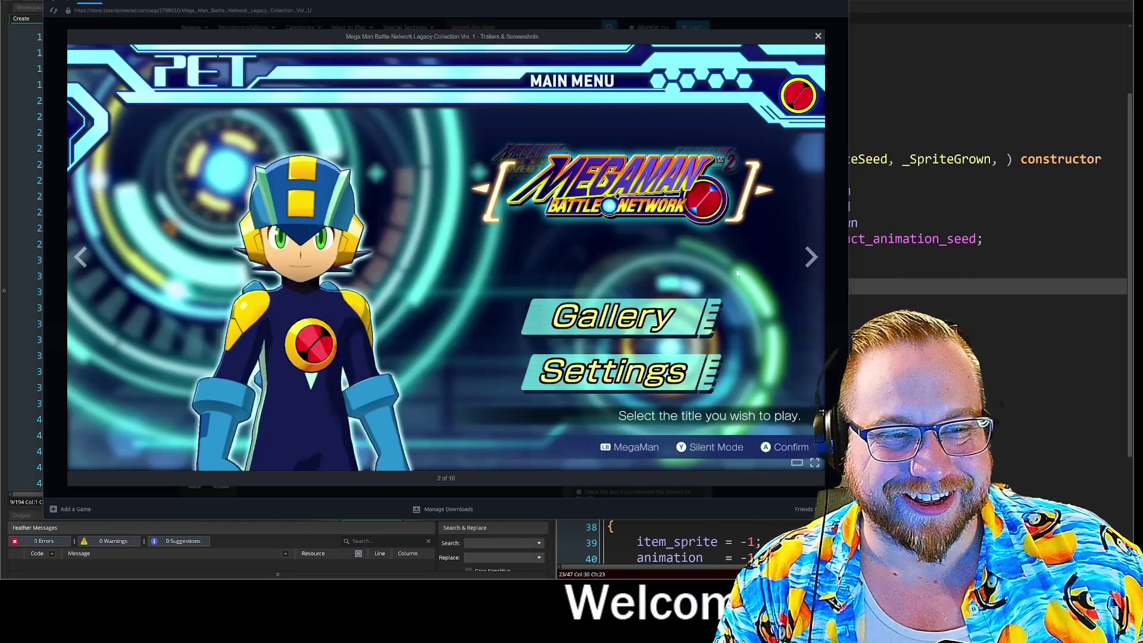
- Page through screenshots 4 to 10 of 10, then close the viewer
left_click(812, 257)
left_click(812, 257)
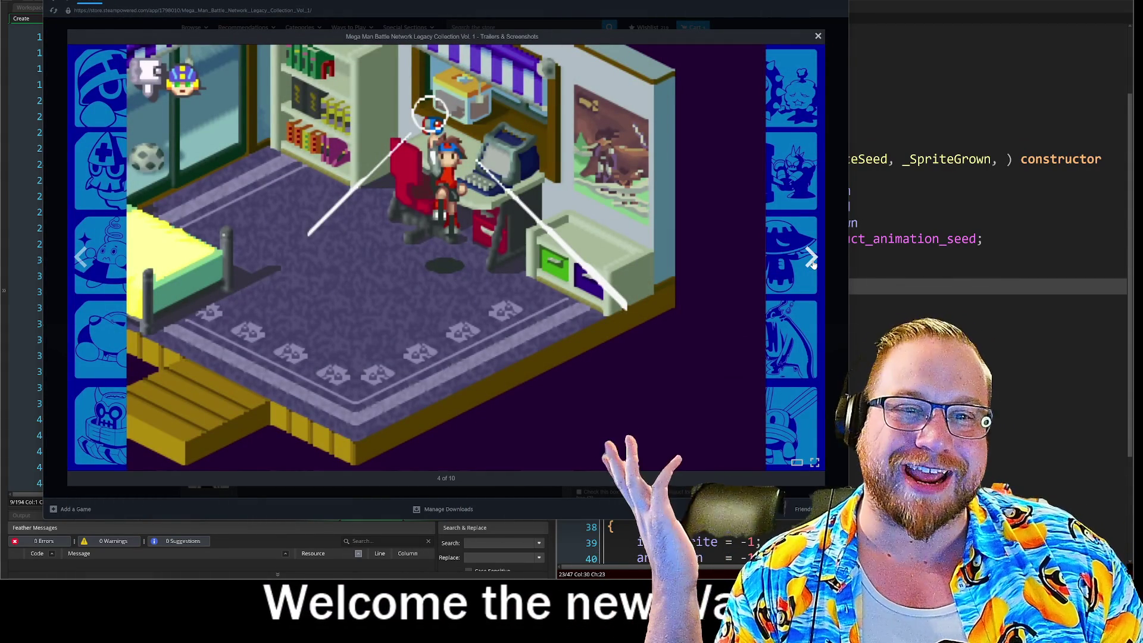
left_click(812, 259)
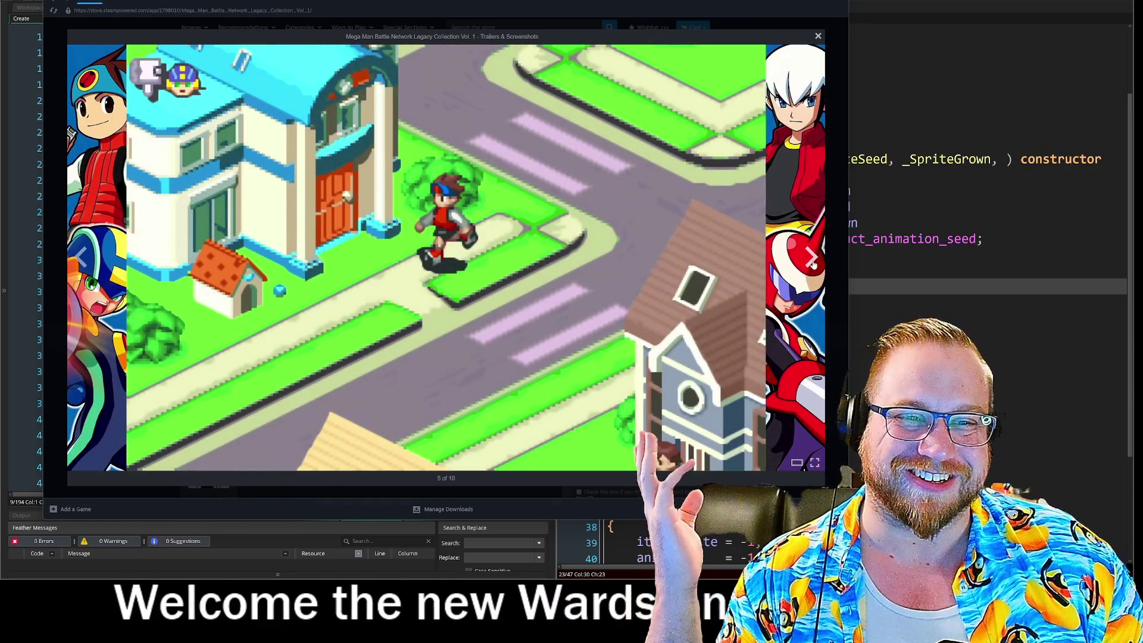
left_click(812, 259)
left_click(812, 260)
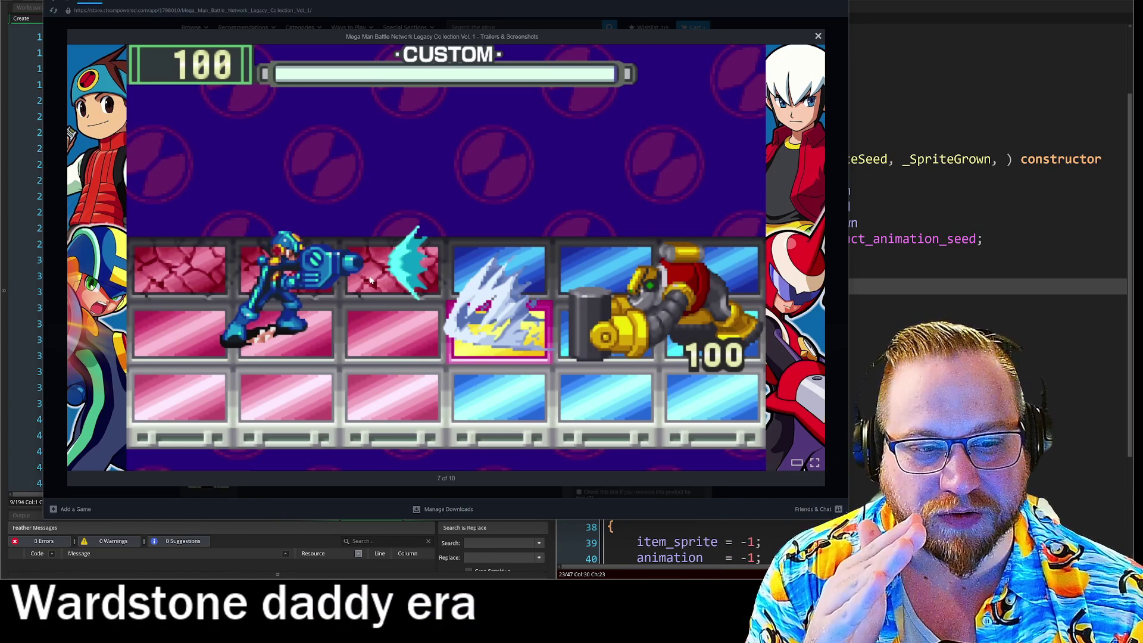
left_click(810, 260)
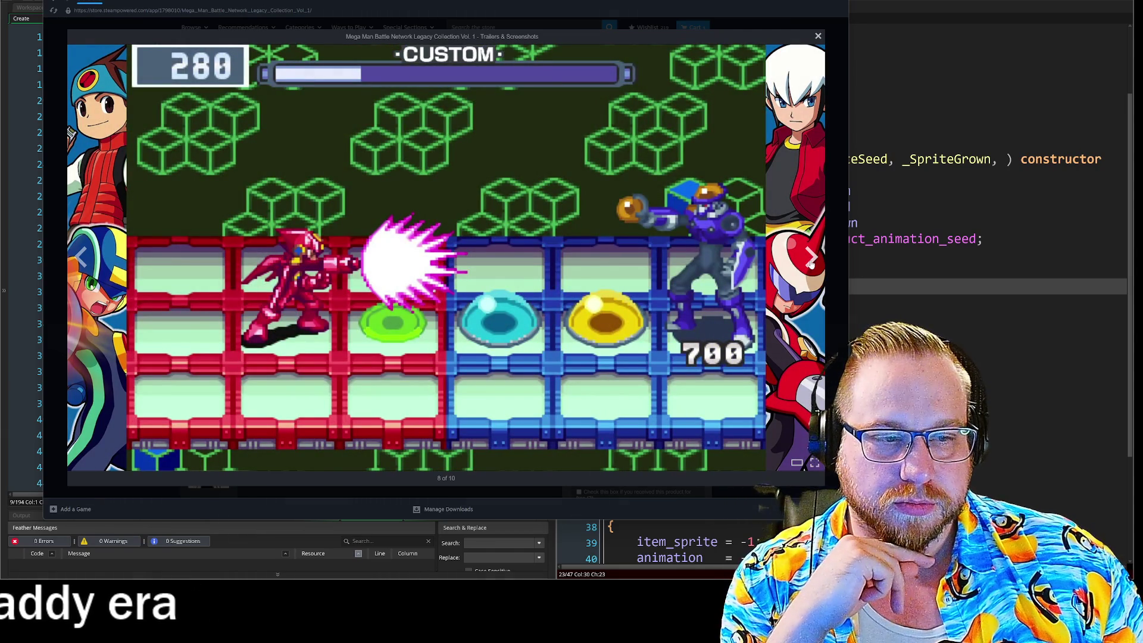
left_click(811, 260)
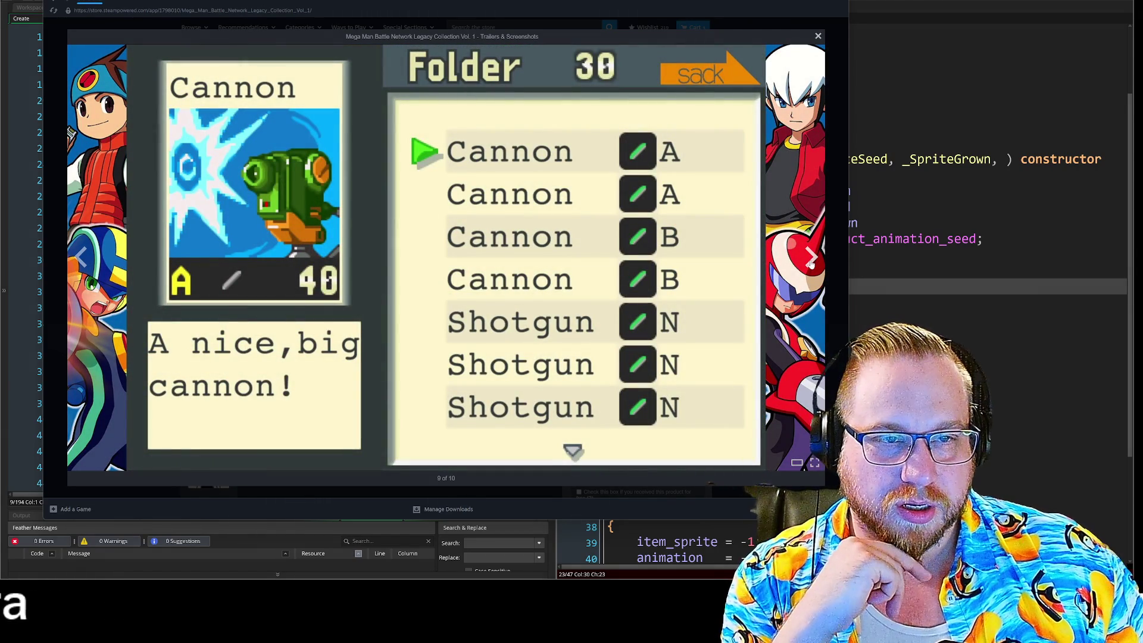
left_click(811, 260)
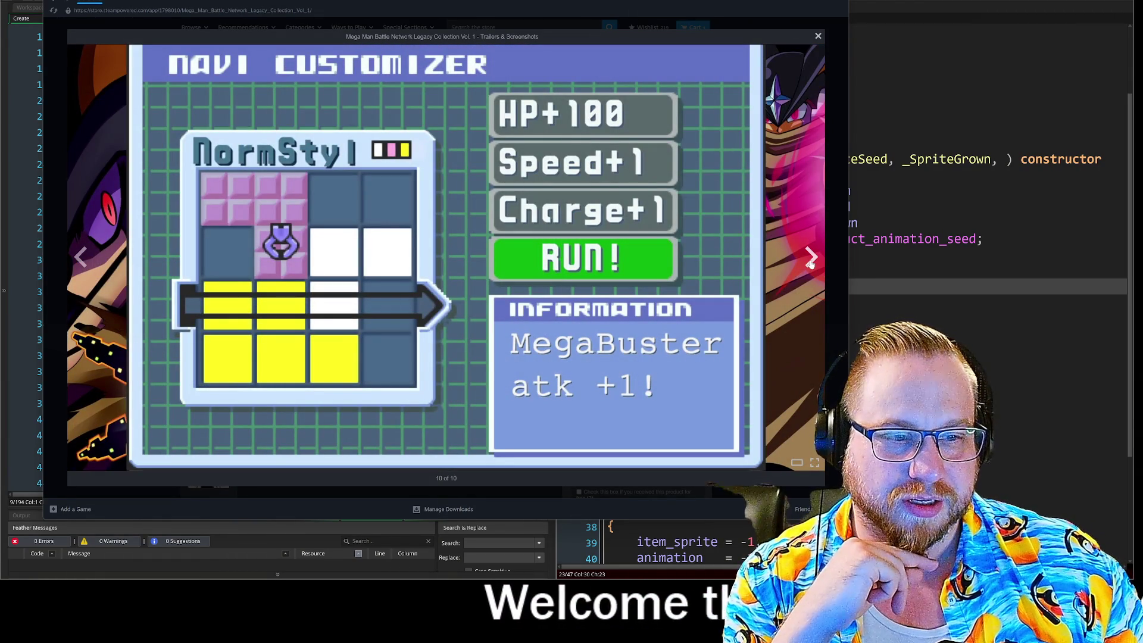
left_click(817, 34)
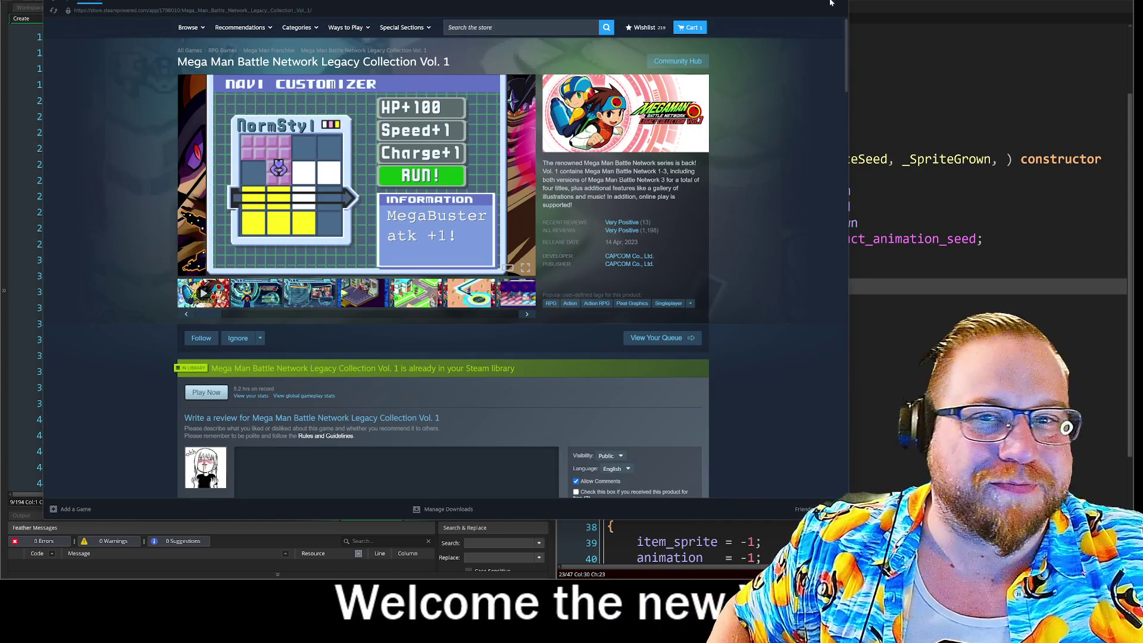
- Shrink the Steam window, open the Cart, then return to GameMaker's Seed parameter list
left_click_drag(845, 519, 494, 472)
left_click(467, 27)
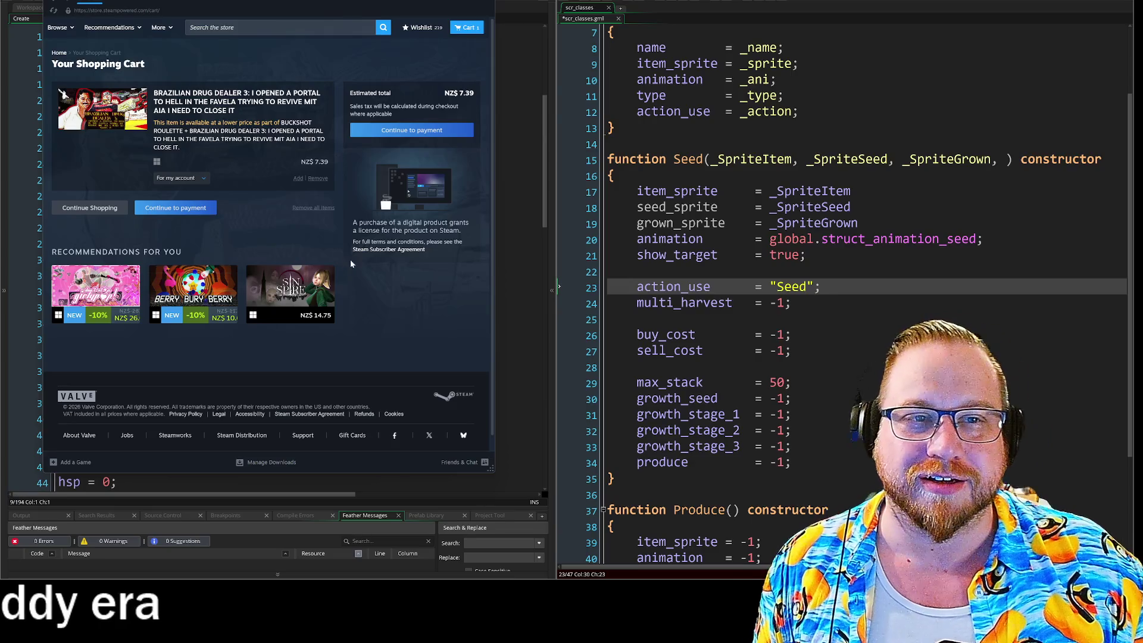
key("alt+Tab")
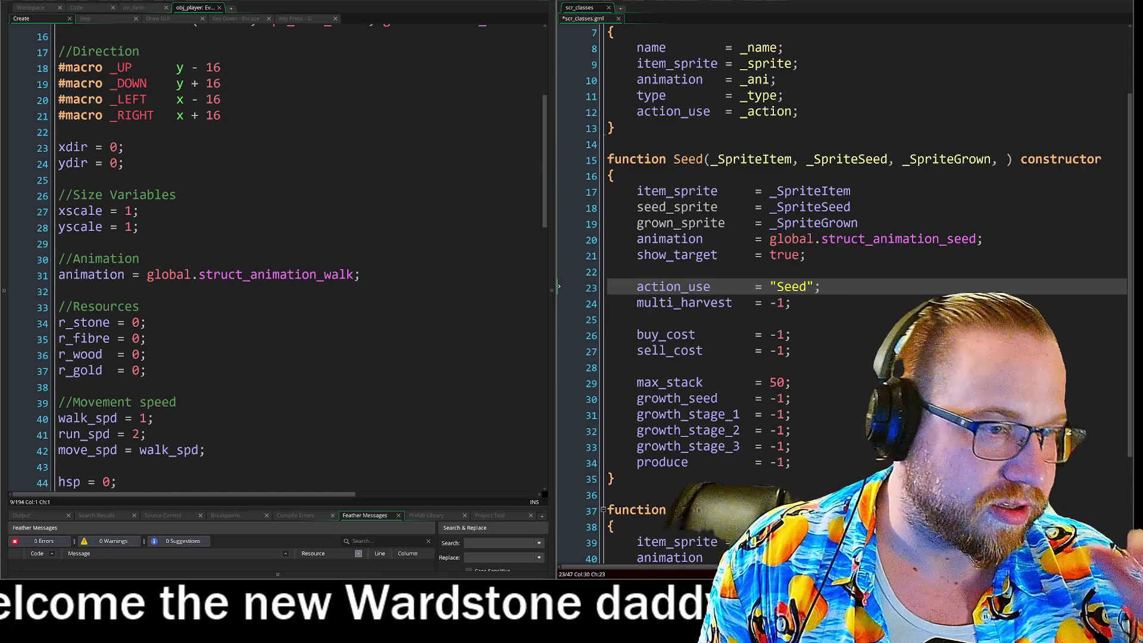
left_click(1006, 159)
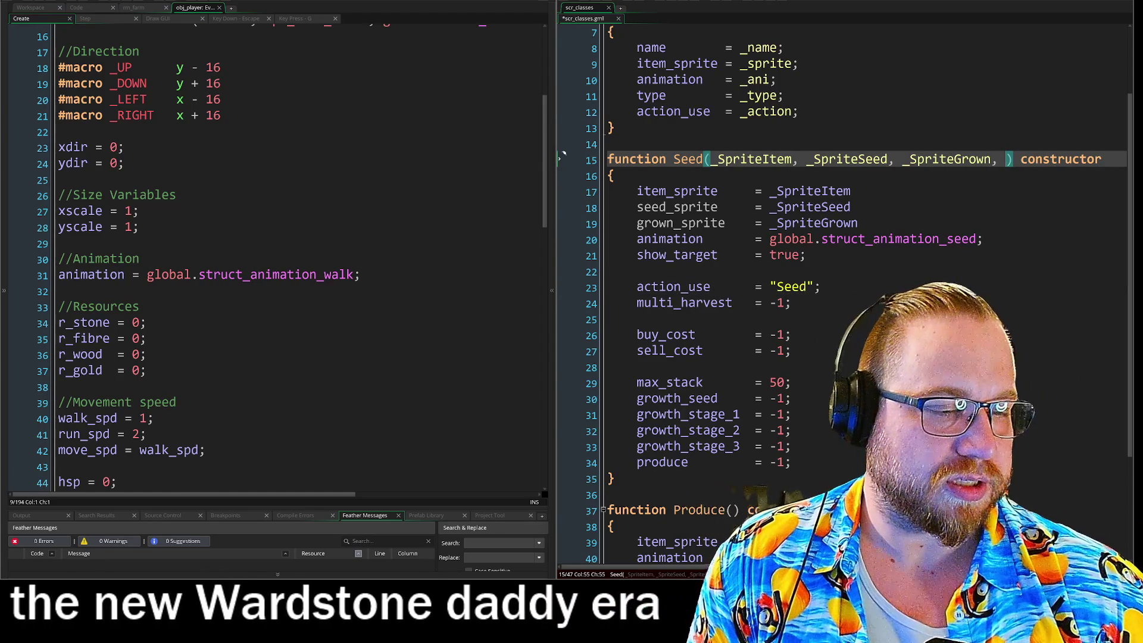
- Add _MultiHarvest to the Seed parameters and assign it to multi_harvest in place of -1
type("_")
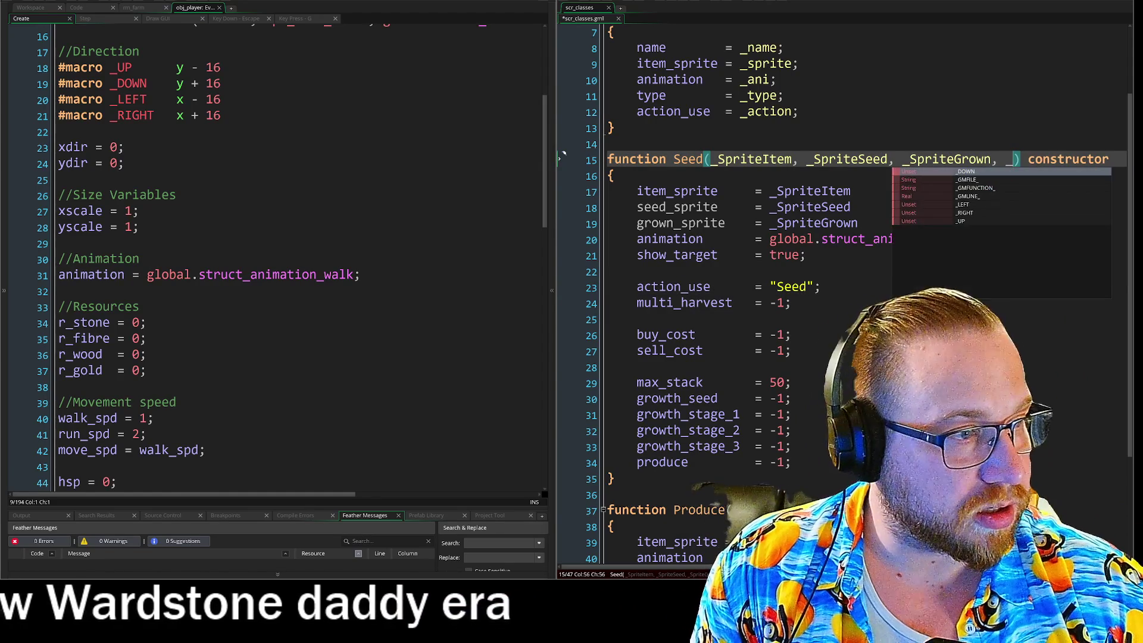
type("multi")
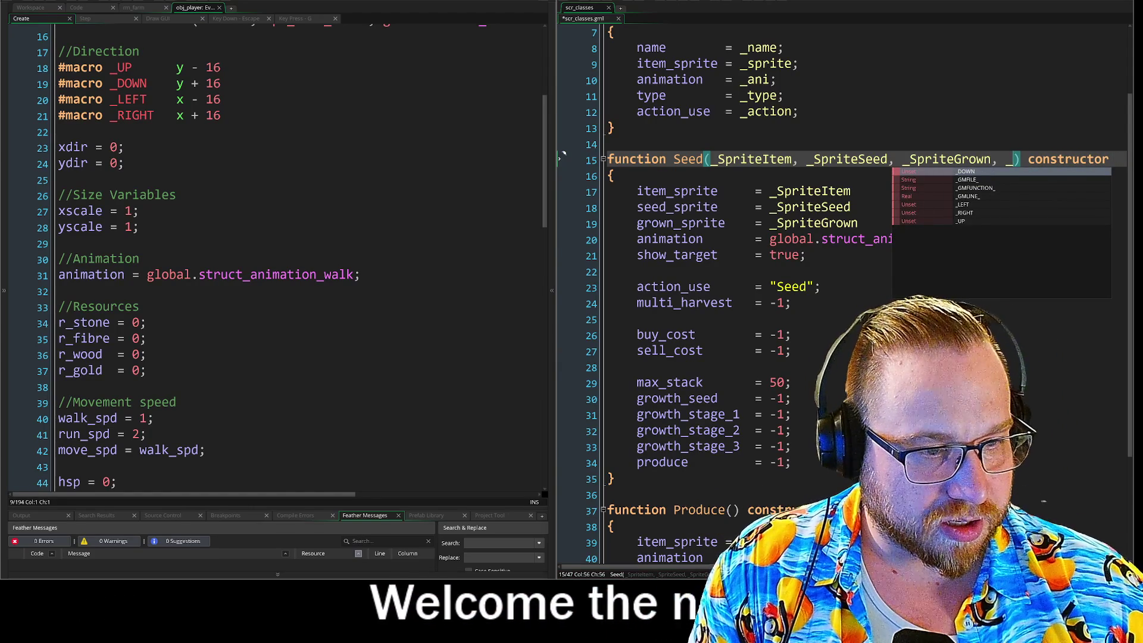
type("Multi")
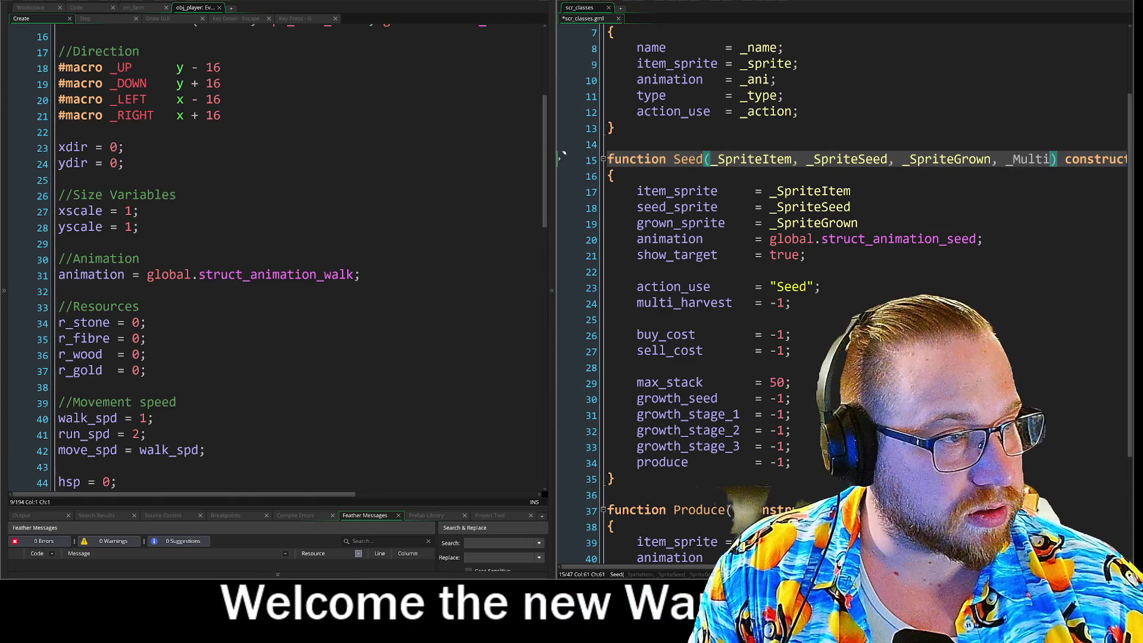
type("Harvest")
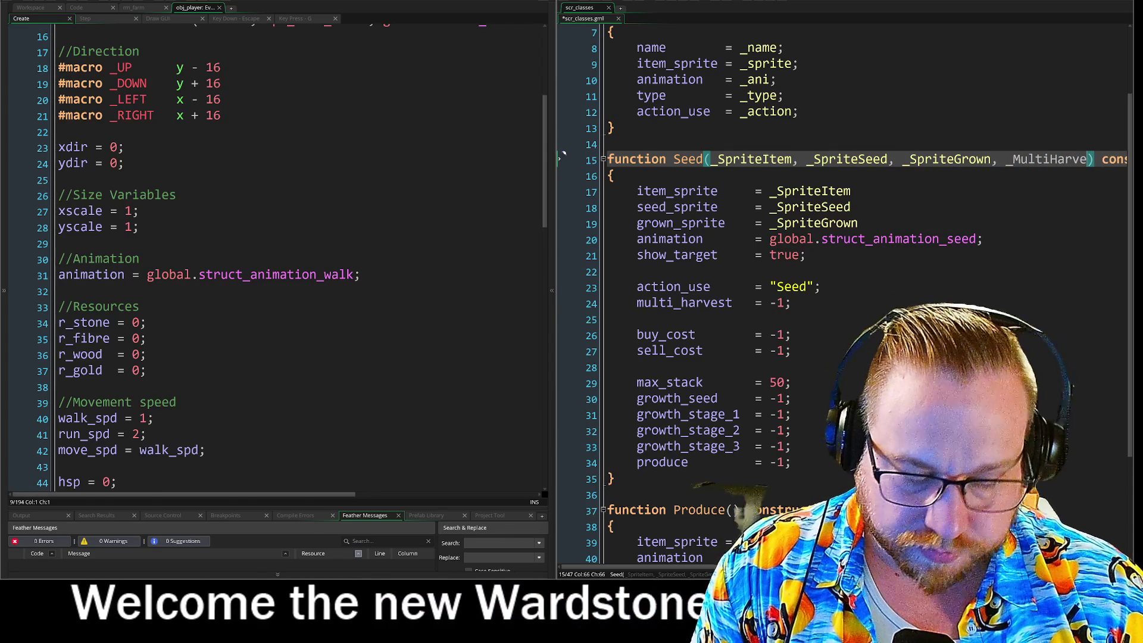
type(",")
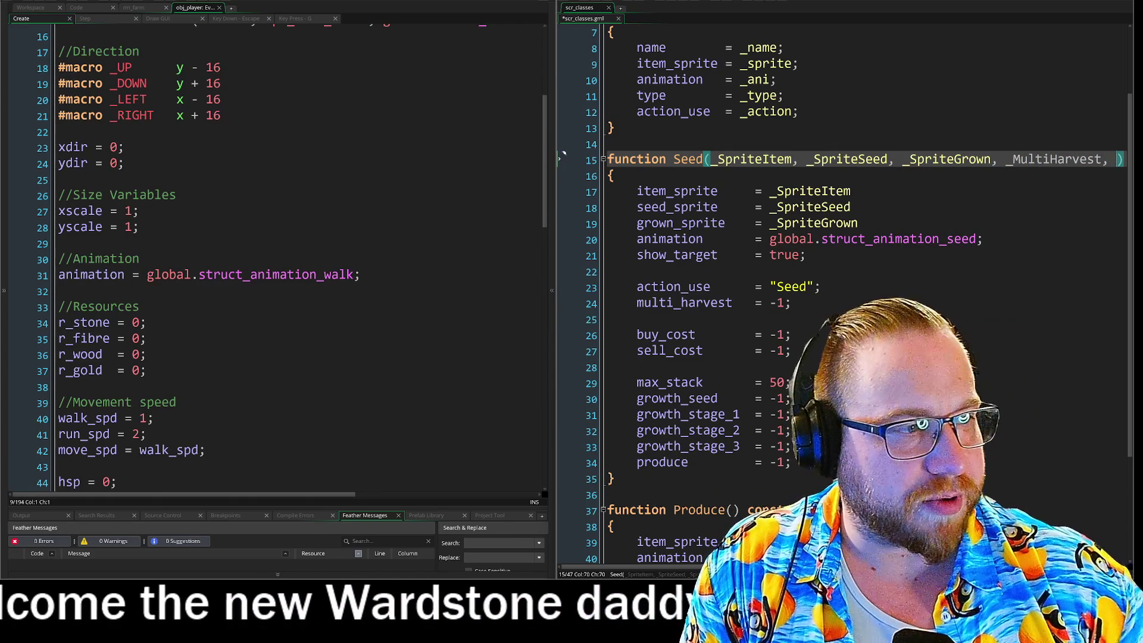
key("Left")
key("Left")
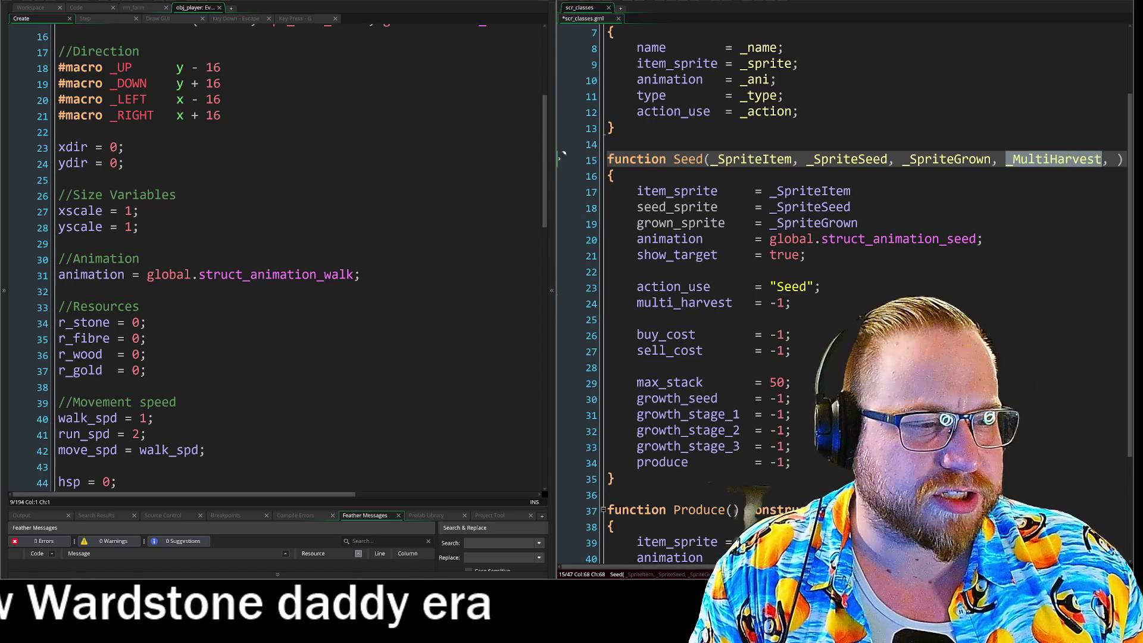
left_click_drag(769, 303, 797, 306)
type("_MultiHarvest")
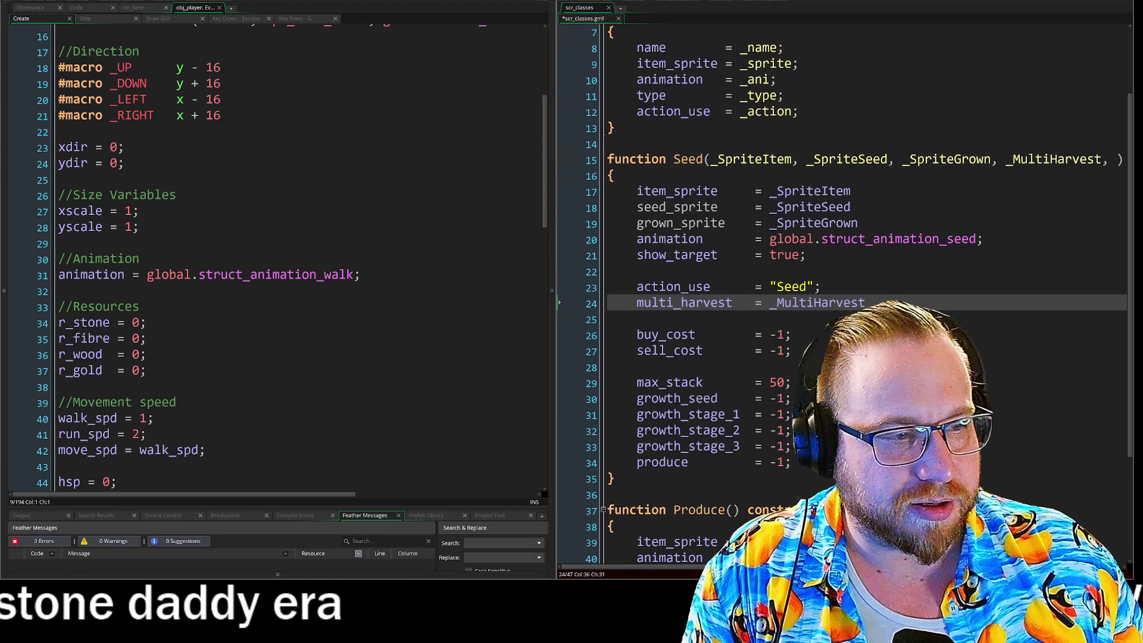
left_click(821, 287)
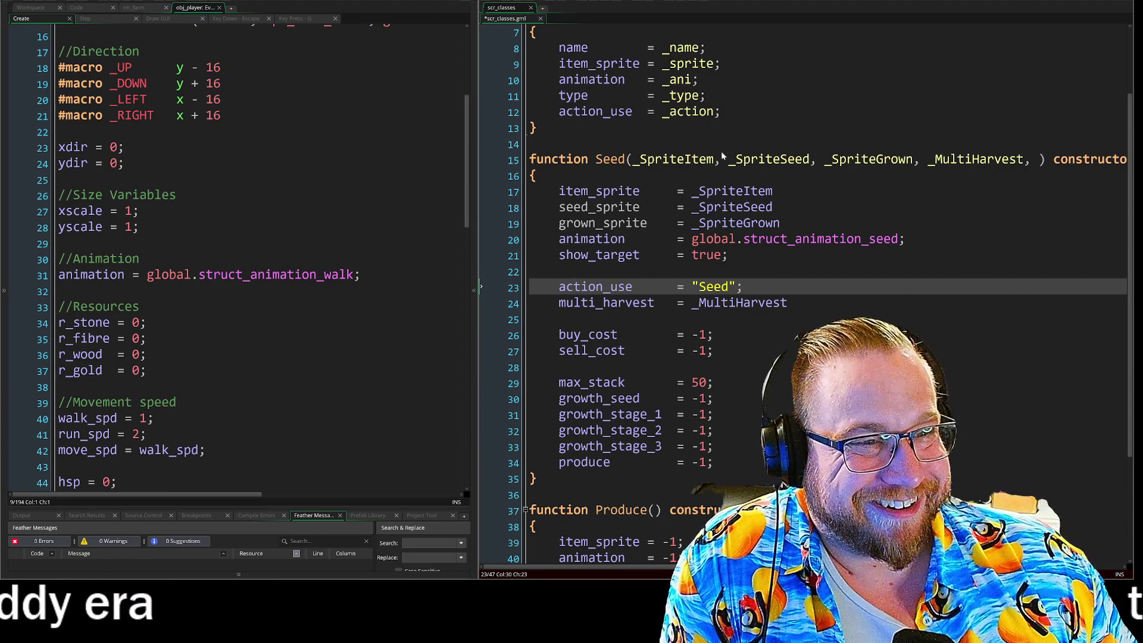
scroll(734, 148, "up", 2)
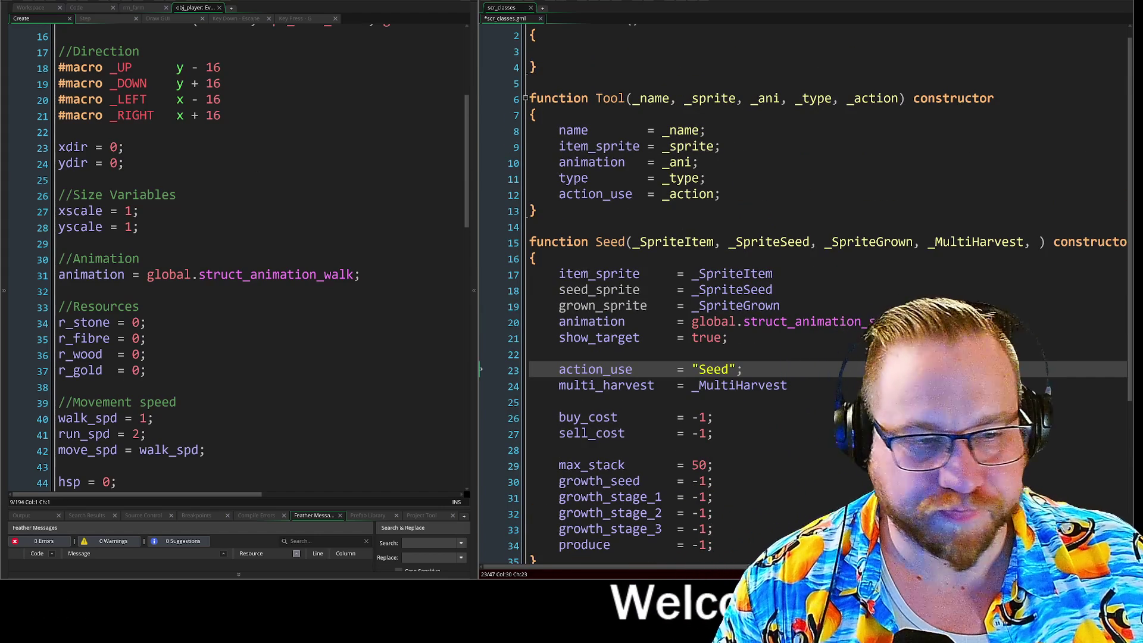
- Split the Seed constructor's parameters onto separate lines, with the closing bracket on its own line
left_click(727, 241)
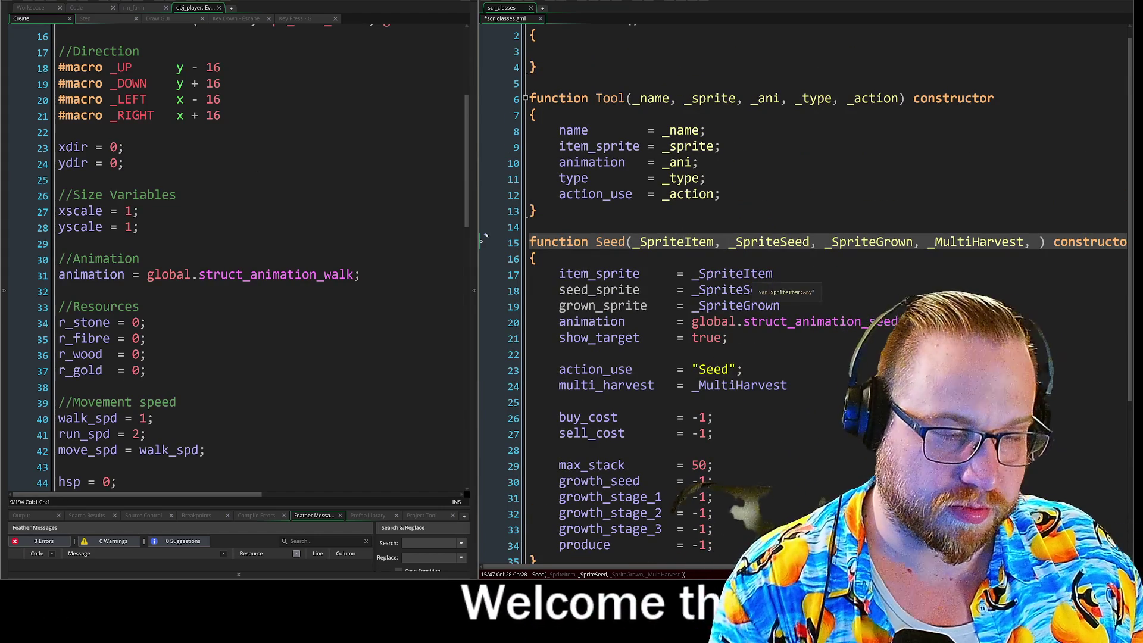
key("Return")
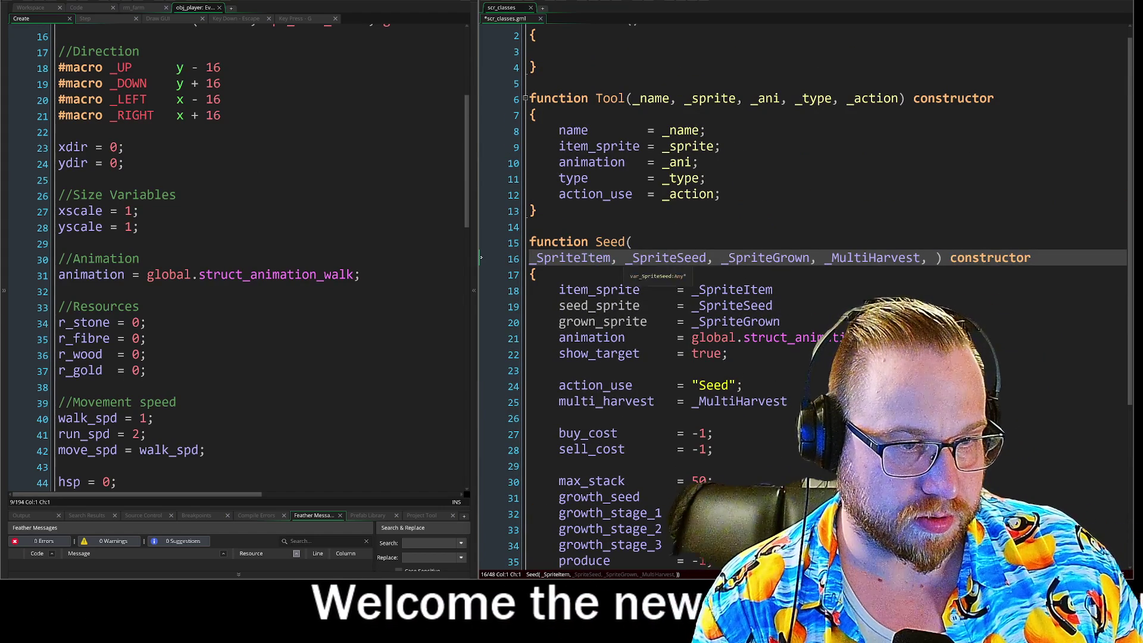
left_click(632, 257)
key("Return")
left_click(625, 273)
key("Return")
left_click(633, 289)
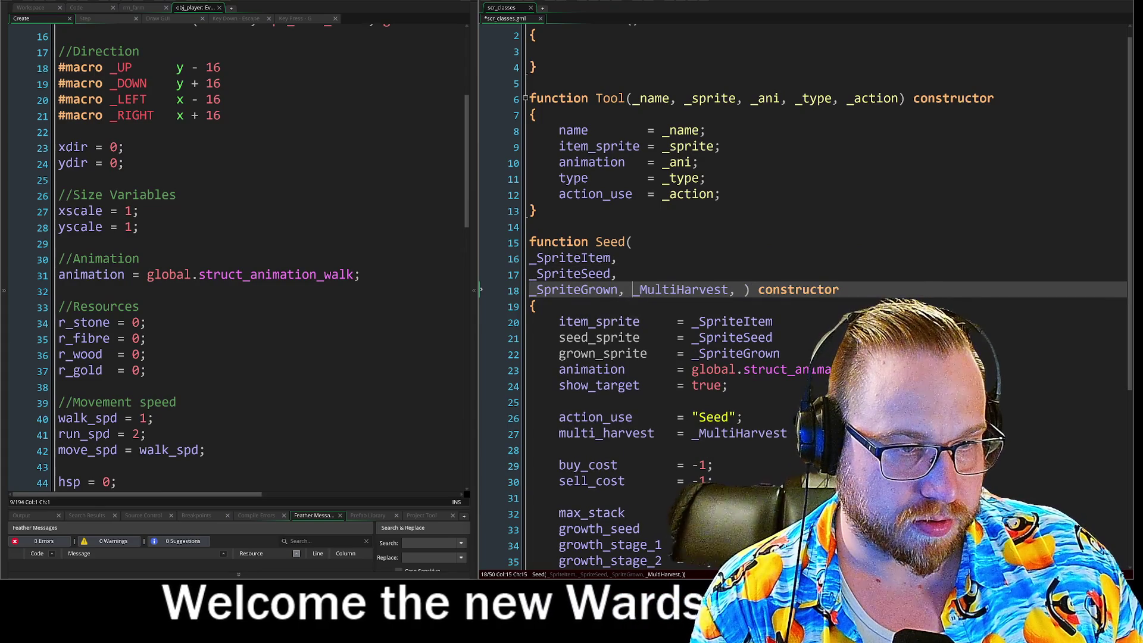
key("Return")
left_click(641, 306)
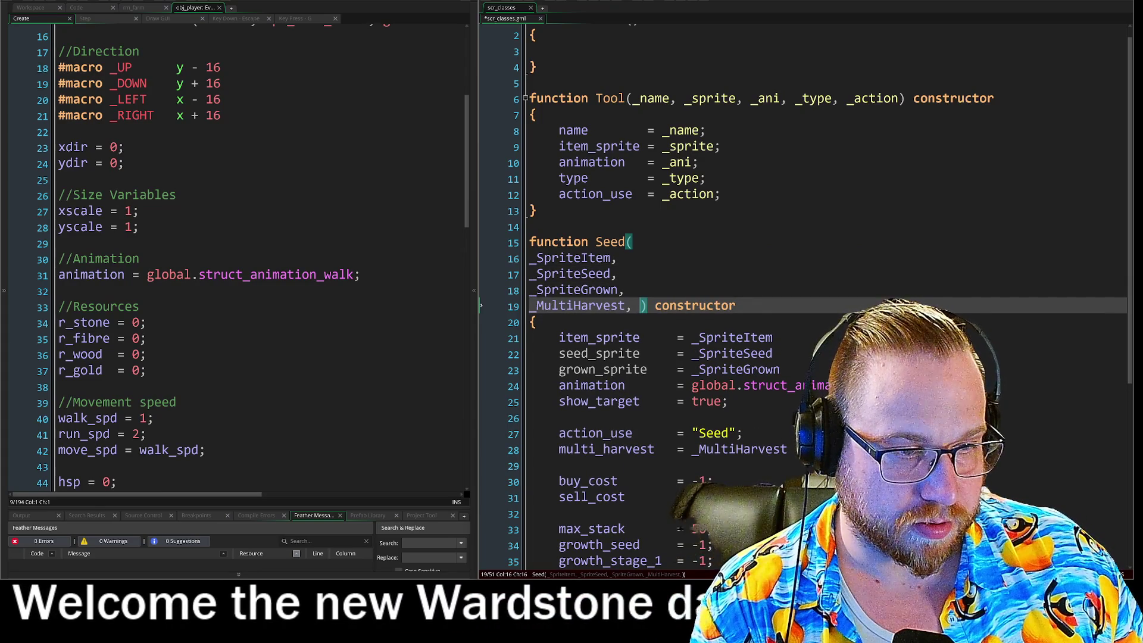
key("Return")
key("Return")
- Add _BuyCost and _SellCost parameters after _MultiHarvest in the Seed signature
key("Up")
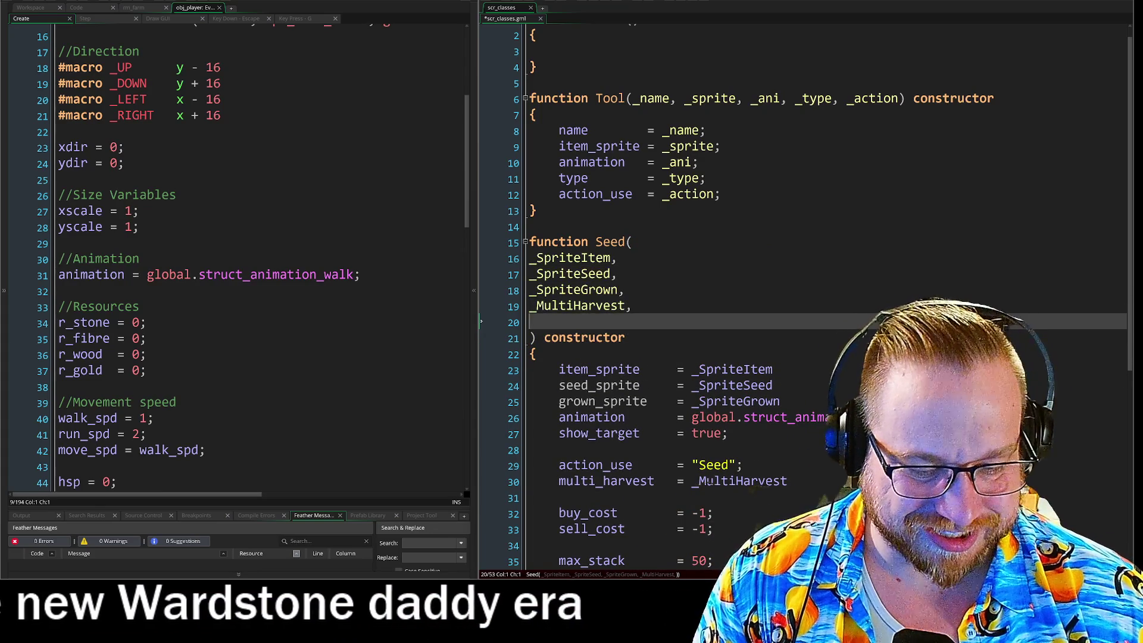
type("_")
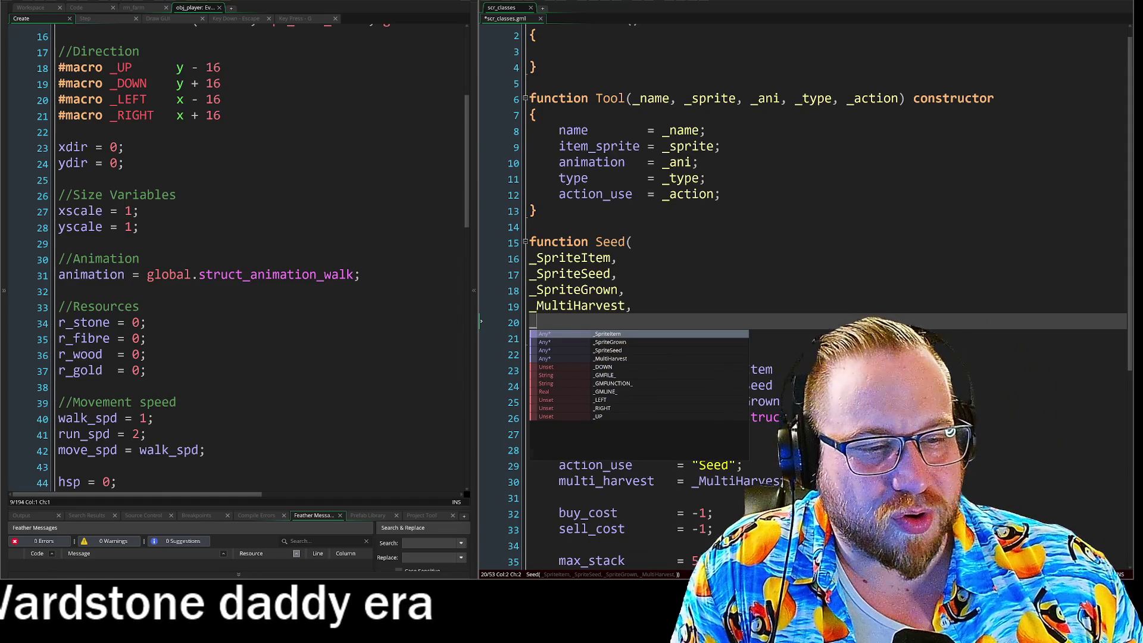
scroll(803, 298, "down", 3)
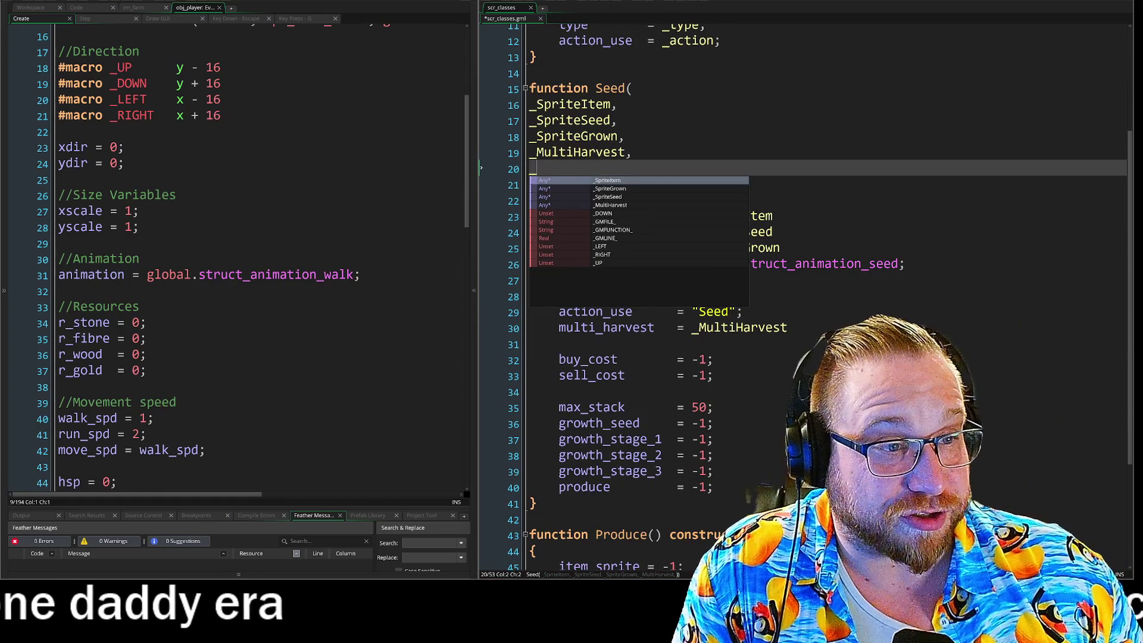
key("Escape")
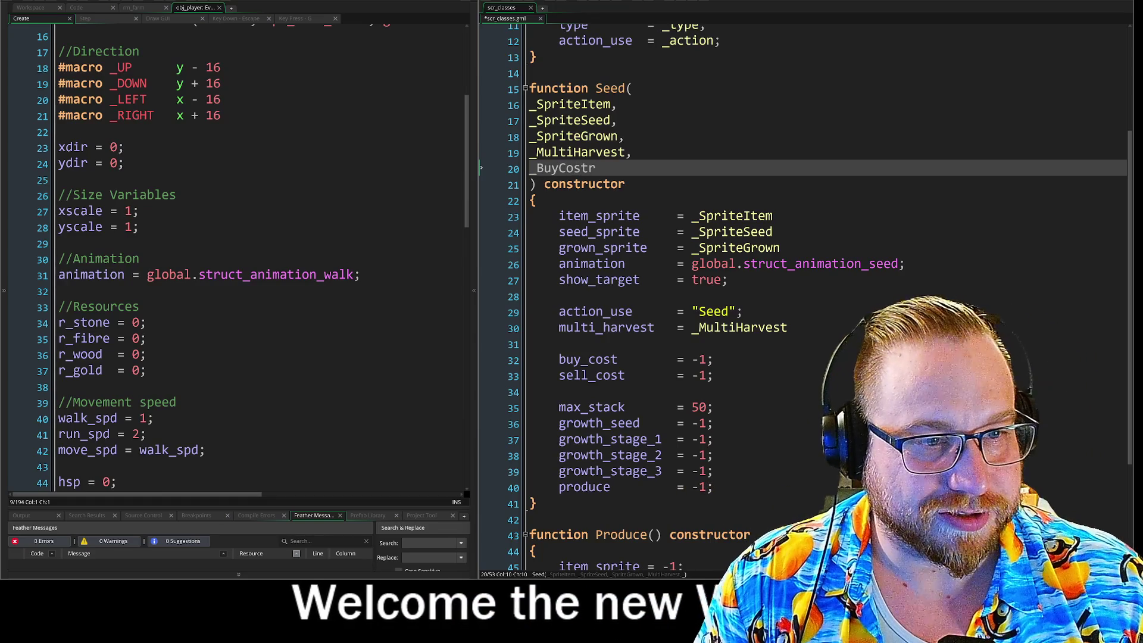
key("BackSpace")
type(",")
key("Return")
type("_sel")
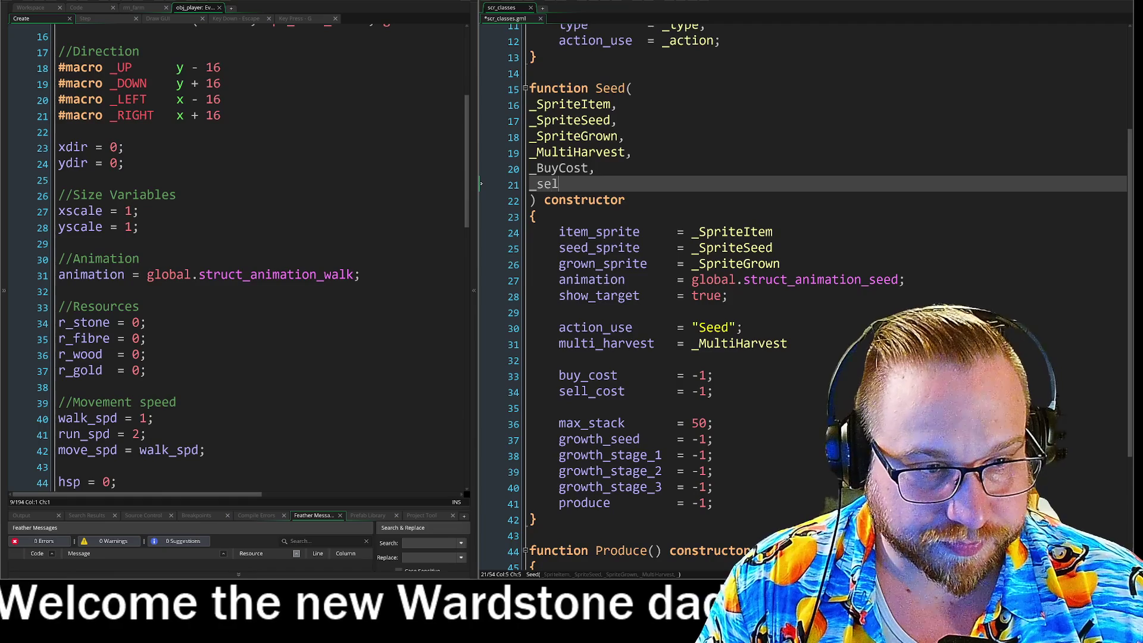
key("BackSpace")
key("BackSpace")
key("BackSpace")
type("SellCost,")
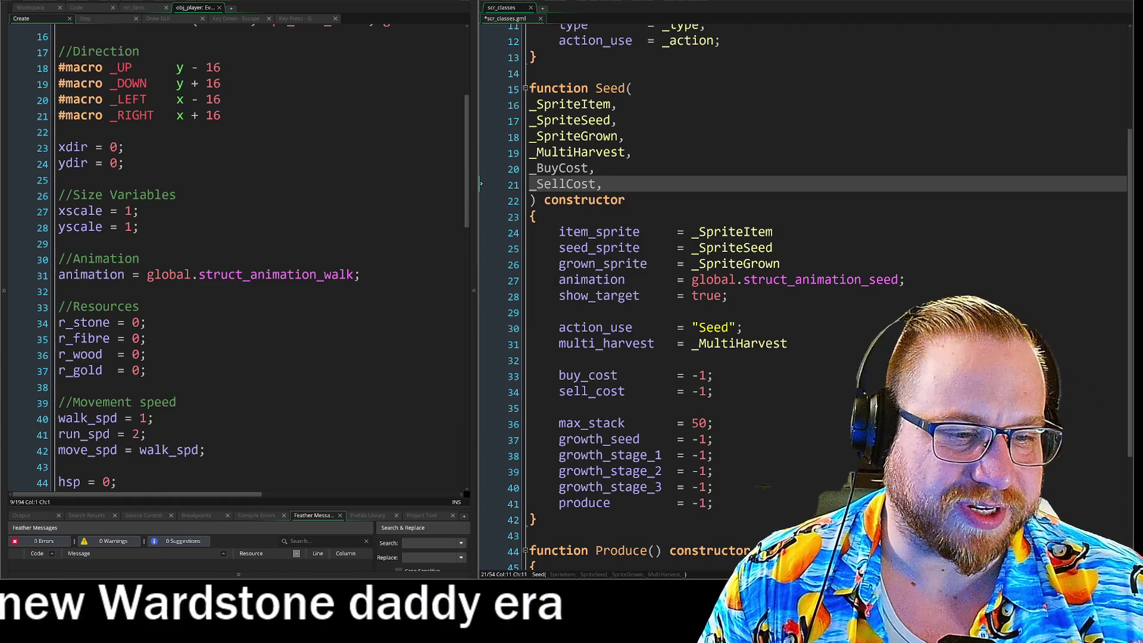
- Replace the -1 values of buy_cost and sell_cost with _BuyCost and _SellCost
key("Return")
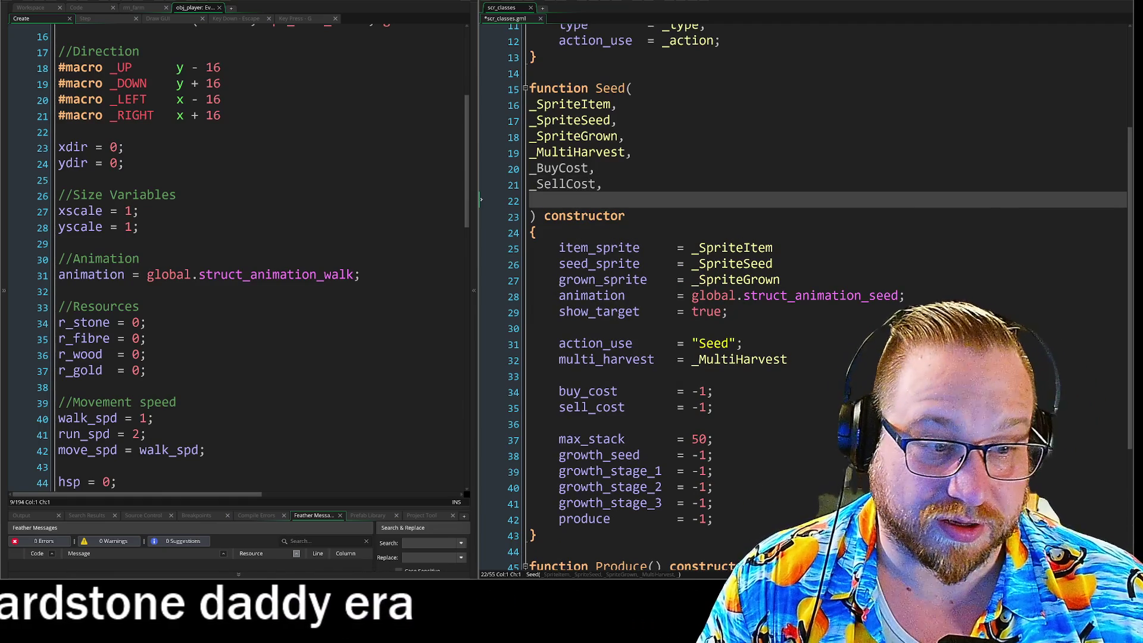
left_click(699, 393)
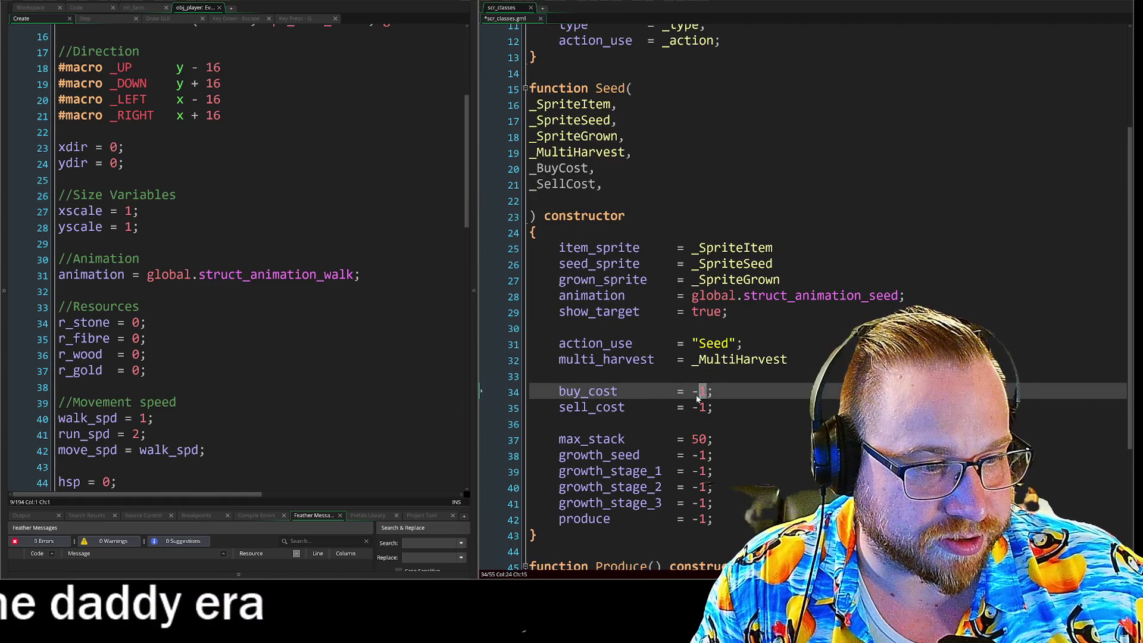
double_click(700, 393)
type("b")
key("Return")
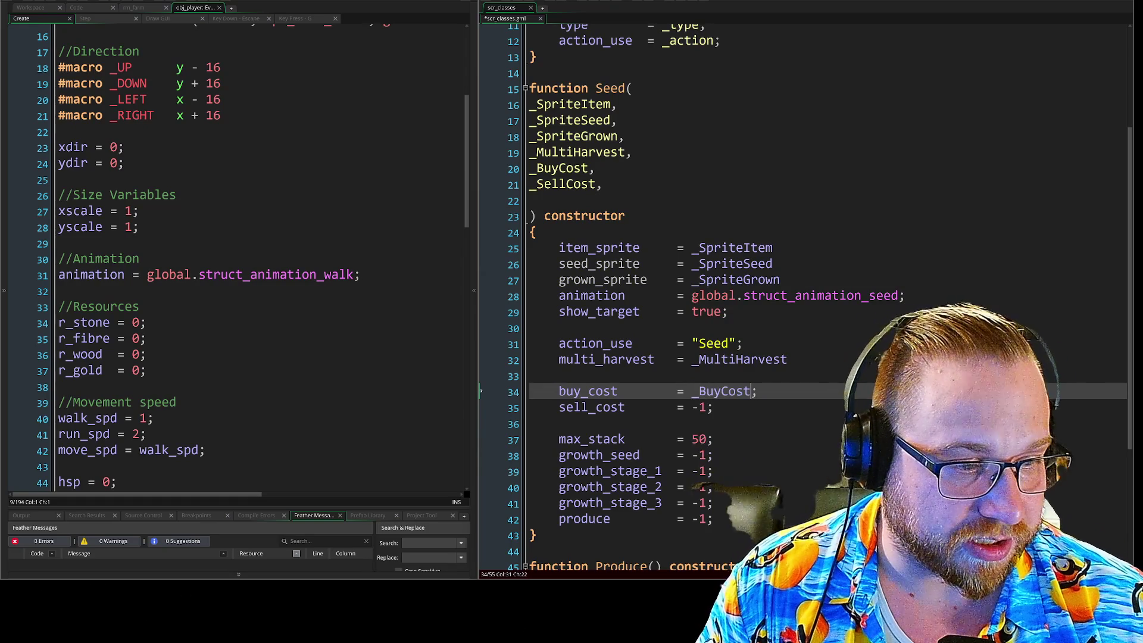
double_click(700, 407)
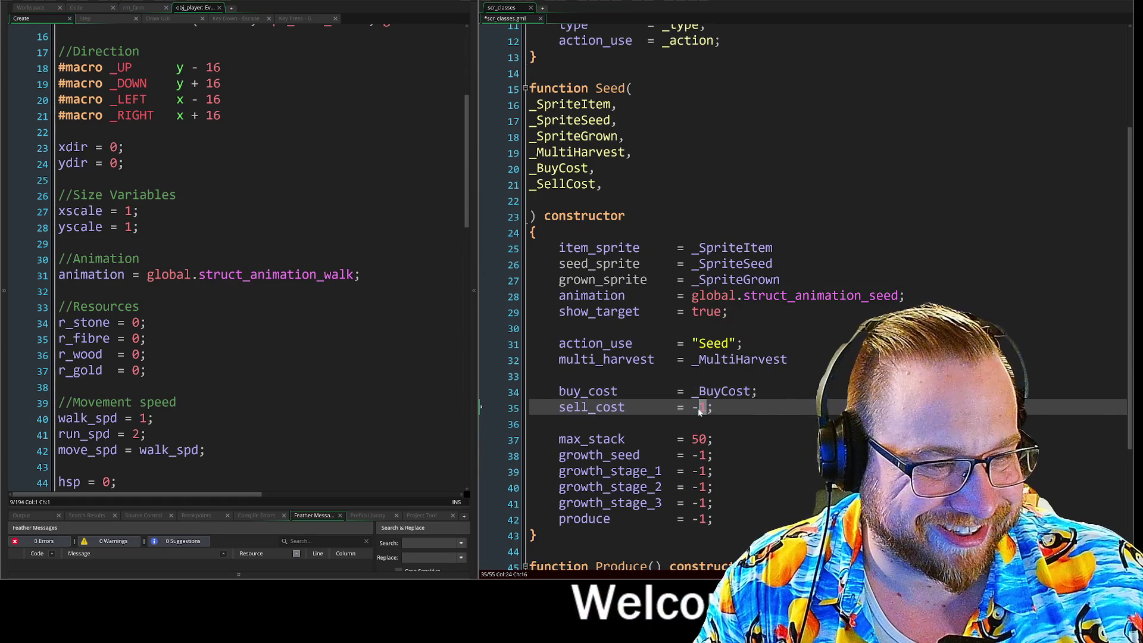
type("_sel")
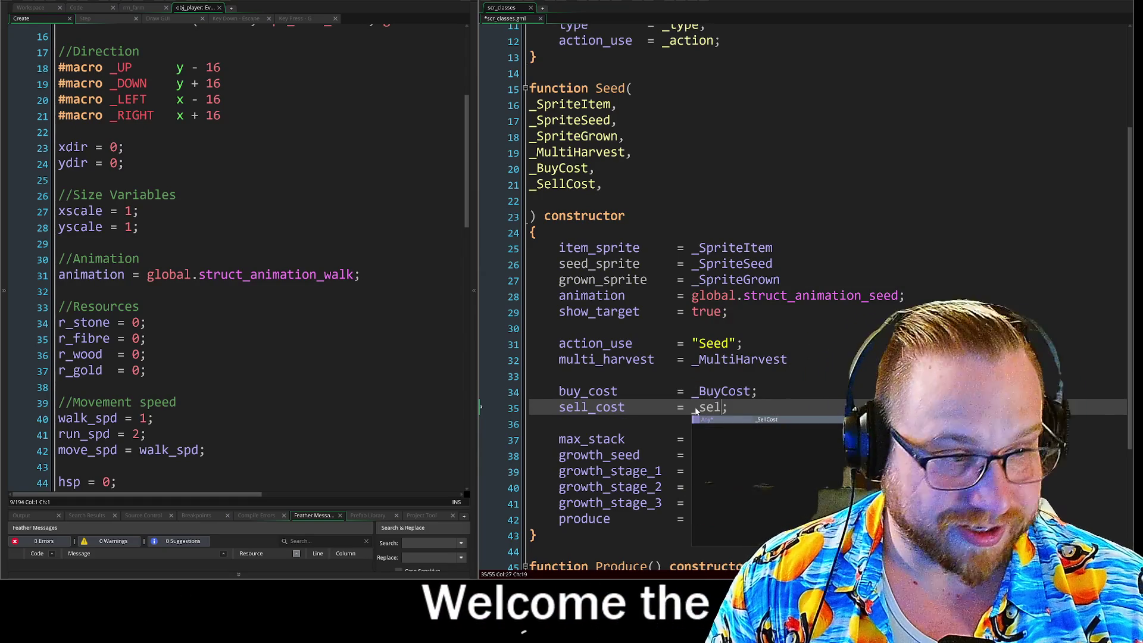
key("Return")
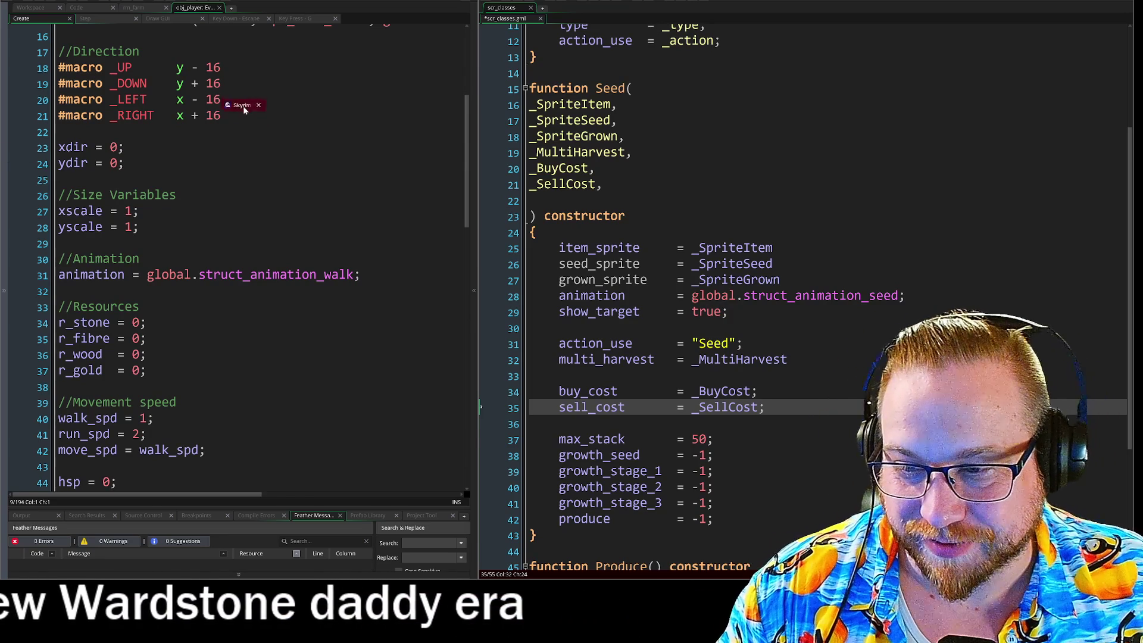
- Move the Skyrim page into its own large top-left window and start a solo five-round game
left_click_drag(246, 106, 246, 109)
mouse_move(428, 111)
left_mouse_down()
mouse_move(247, 17)
mouse_move(380, 13)
mouse_move(220, 1)
mouse_move(266, 1)
left_mouse_up()
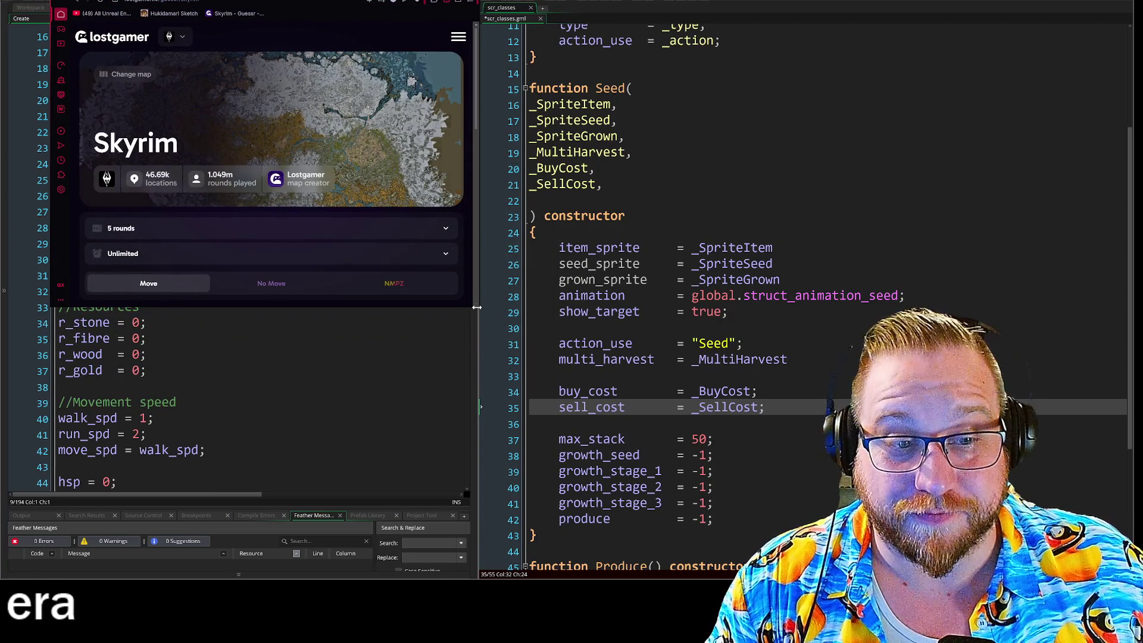
mouse_move(482, 314)
left_mouse_down()
mouse_move(720, 544)
mouse_move(704, 568)
mouse_move(668, 559)
left_mouse_up()
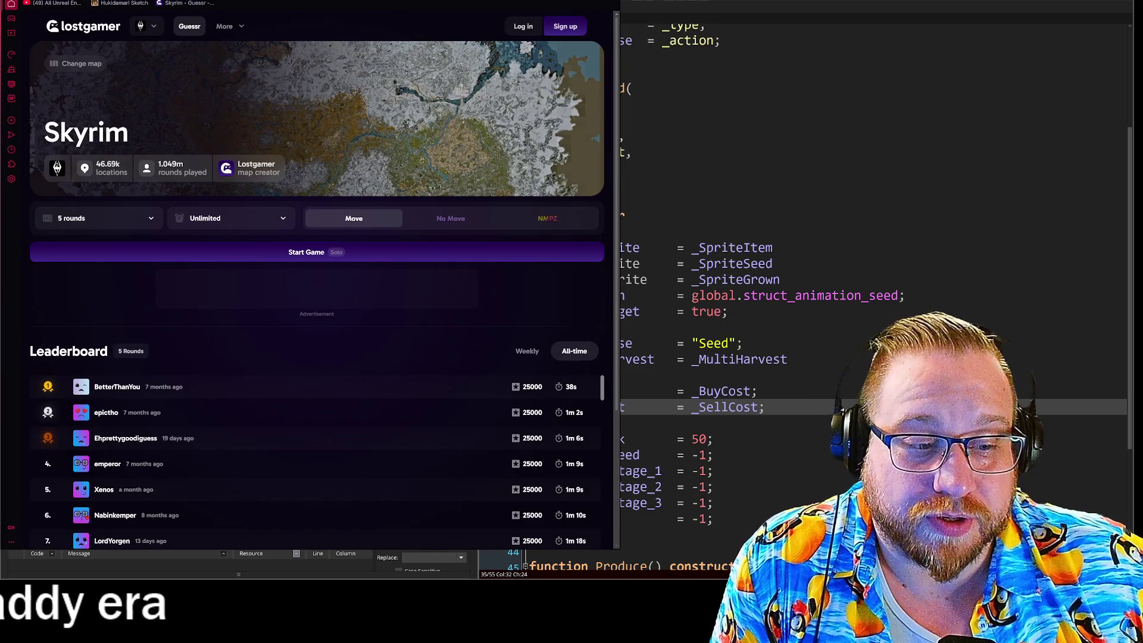
left_click_drag(618, 548, 768, 575)
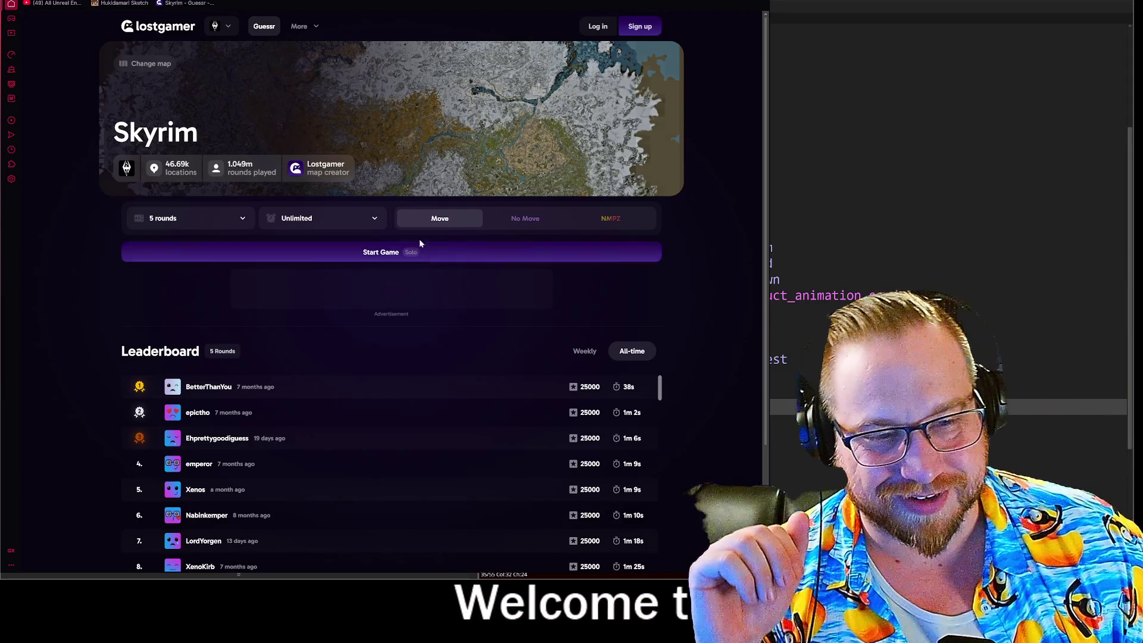
left_click(426, 256)
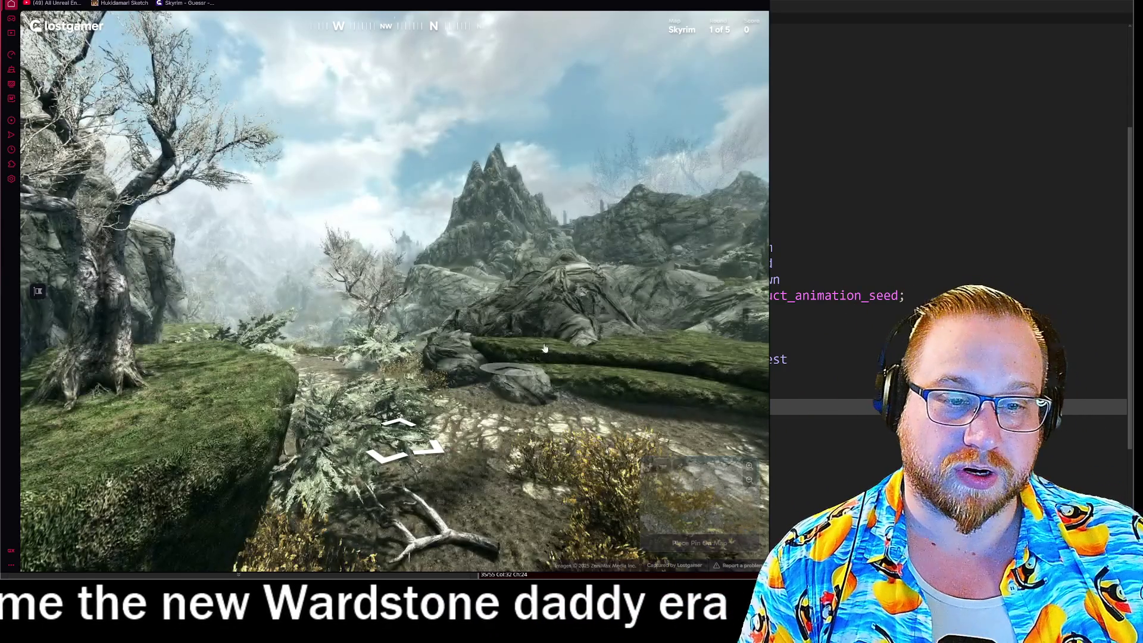
- Explore the round 1 panorama around the shrine, spiral pedestal and path toward the tree
mouse_move(503, 325)
left_mouse_down()
mouse_move(350, 343)
mouse_move(477, 227)
mouse_move(397, 311)
mouse_move(278, 338)
left_mouse_up()
left_click(350, 343)
scroll(476, 227, "up", 5)
left_click(395, 314)
left_click(277, 338)
mouse_move(255, 485)
left_mouse_down()
mouse_move(421, 433)
mouse_move(469, 462)
left_mouse_up()
left_click(512, 351)
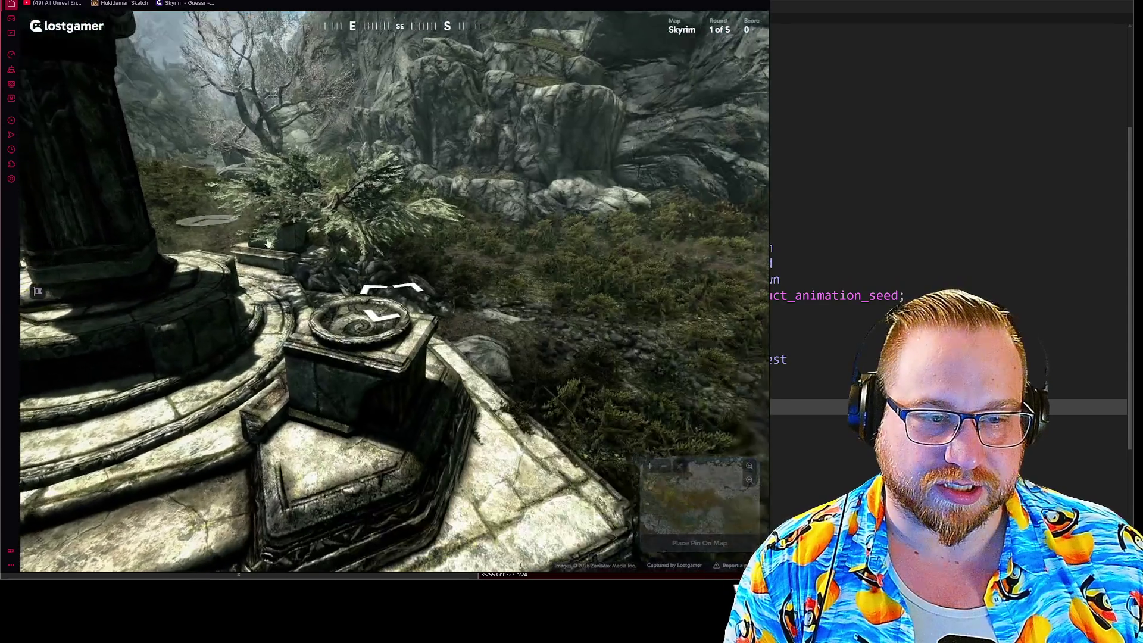
mouse_move(501, 244)
left_mouse_down()
mouse_move(515, 274)
mouse_move(595, 333)
mouse_move(625, 340)
mouse_move(468, 299)
left_mouse_up()
left_click(468, 299)
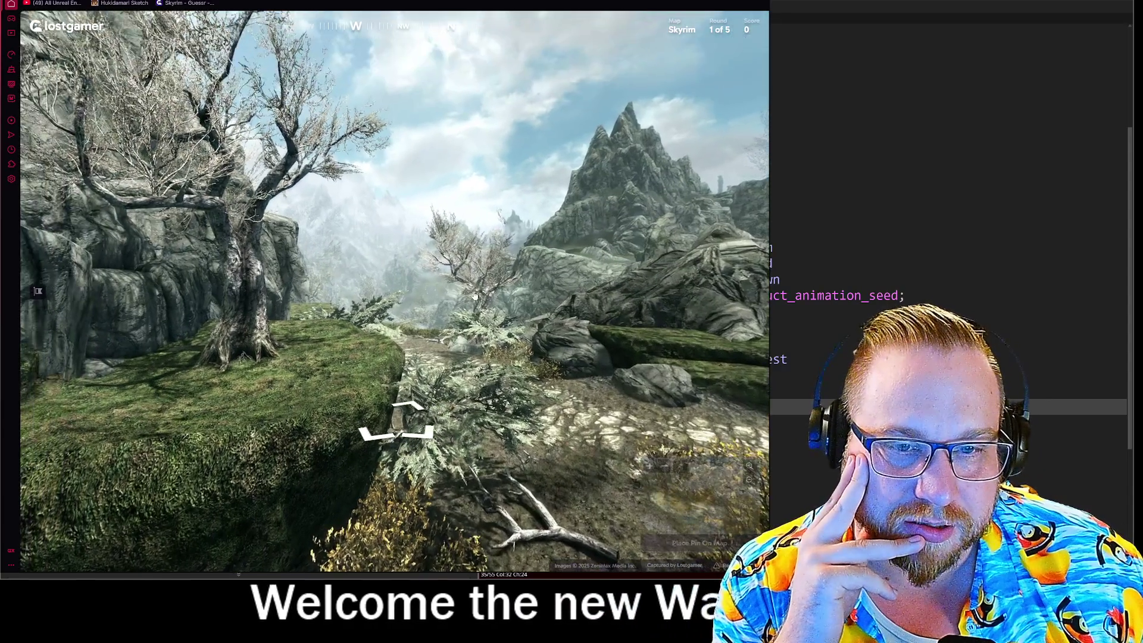
left_click(475, 296)
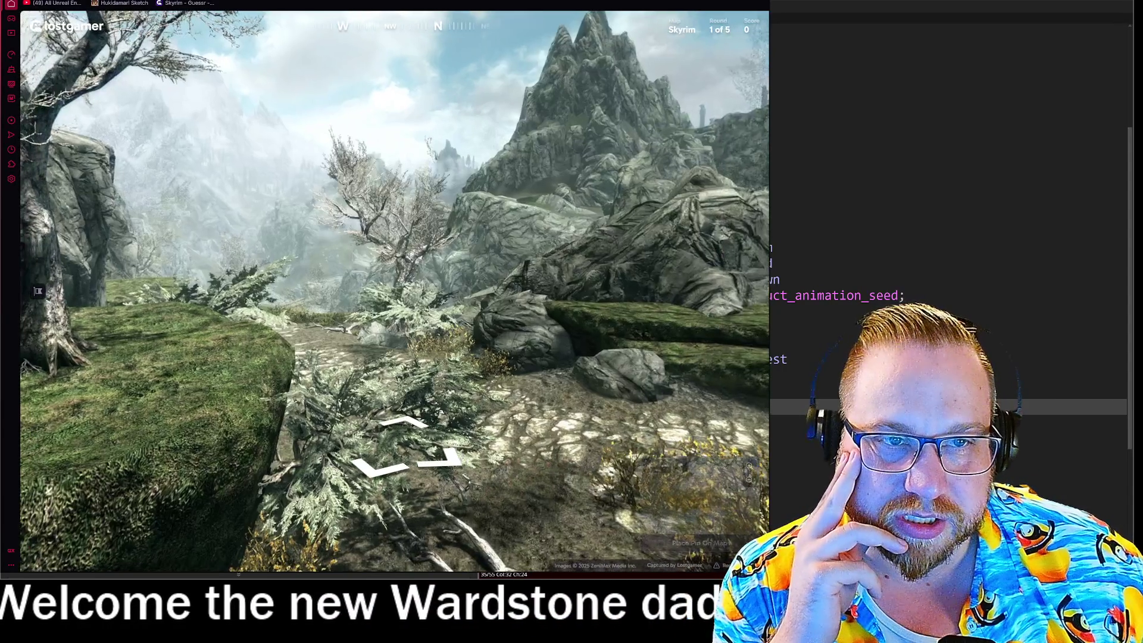
mouse_move(698, 242)
left_mouse_down()
mouse_move(535, 286)
mouse_move(466, 324)
mouse_move(664, 232)
mouse_move(429, 218)
mouse_move(425, 446)
left_mouse_up()
mouse_move(460, 358)
left_mouse_down()
mouse_move(432, 97)
mouse_move(337, 218)
left_mouse_up()
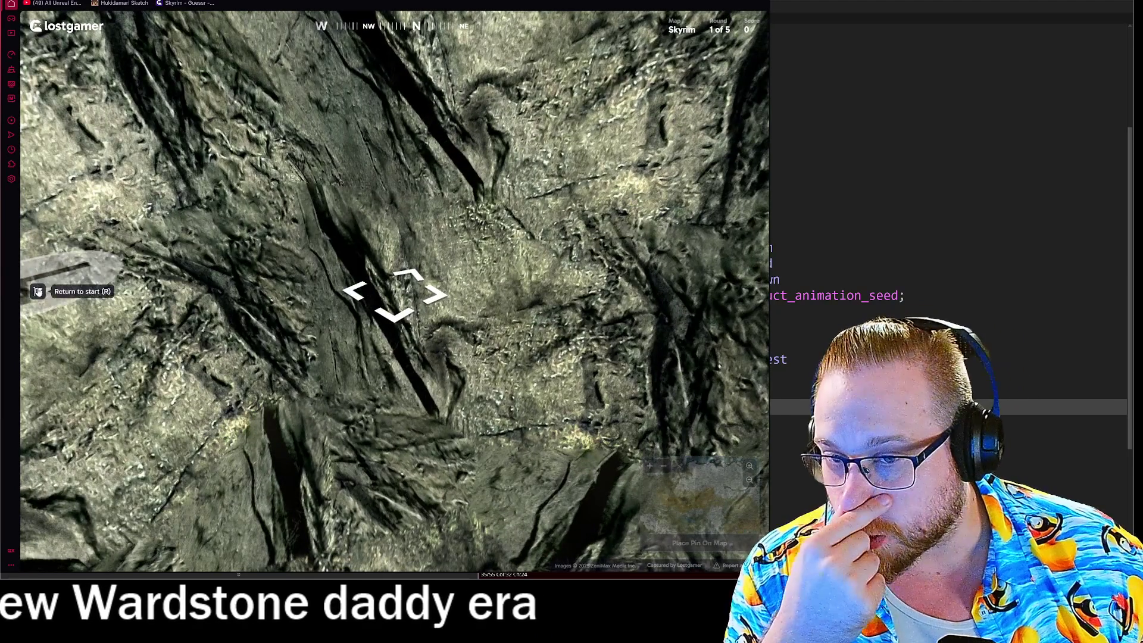
- Return to the start and walk the stone path up to the shrine platform
left_click(38, 291)
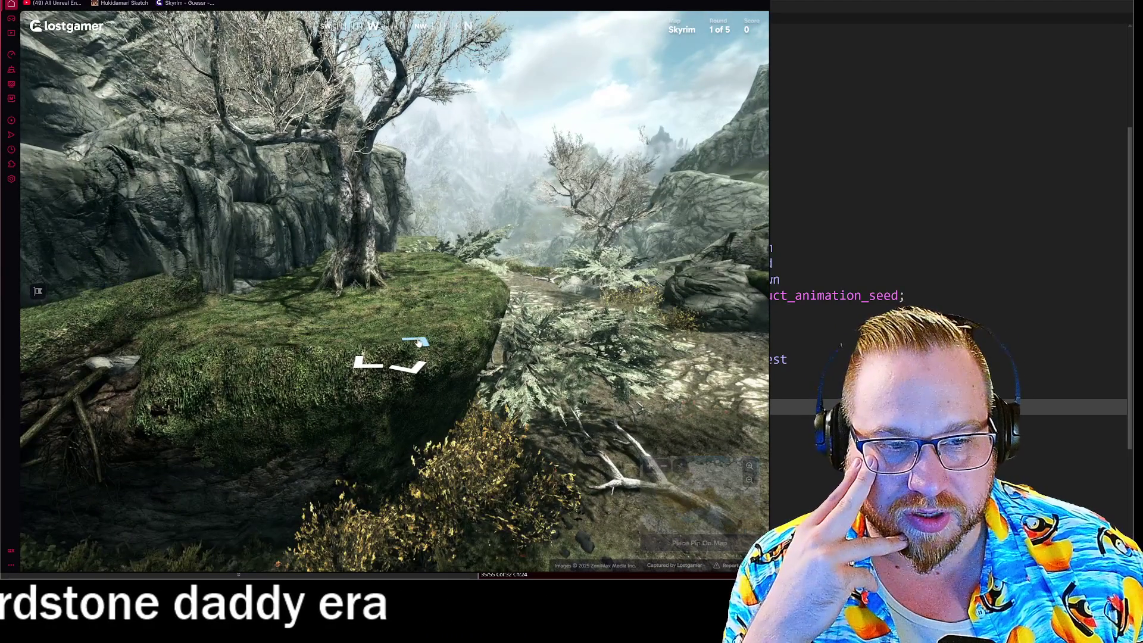
left_click(418, 342)
left_click(395, 357)
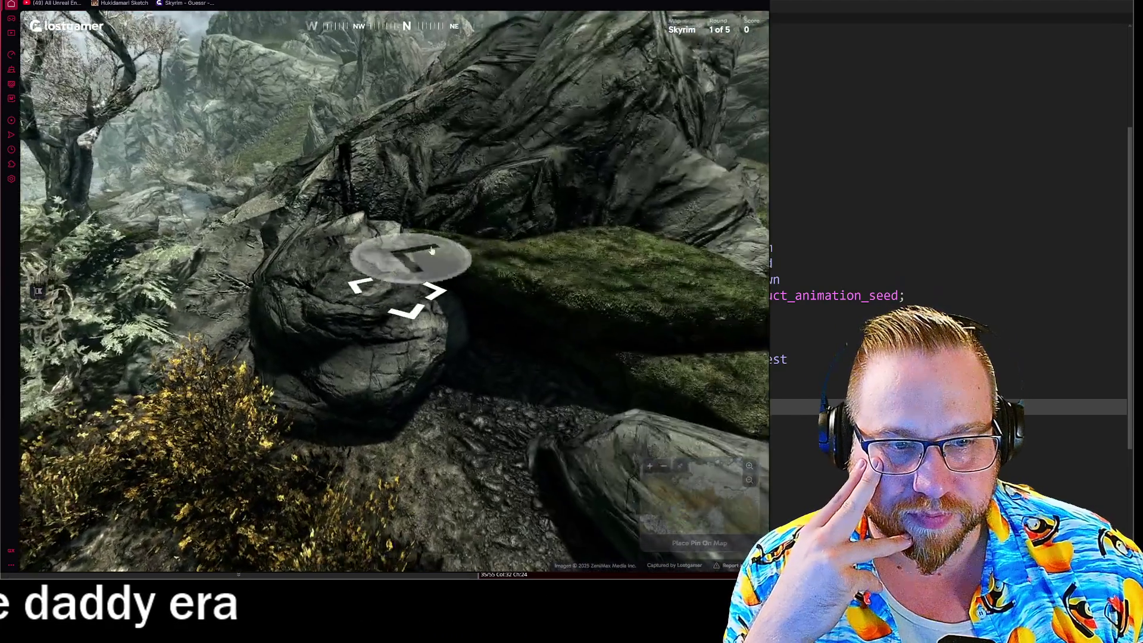
left_click(323, 465)
left_click(523, 319)
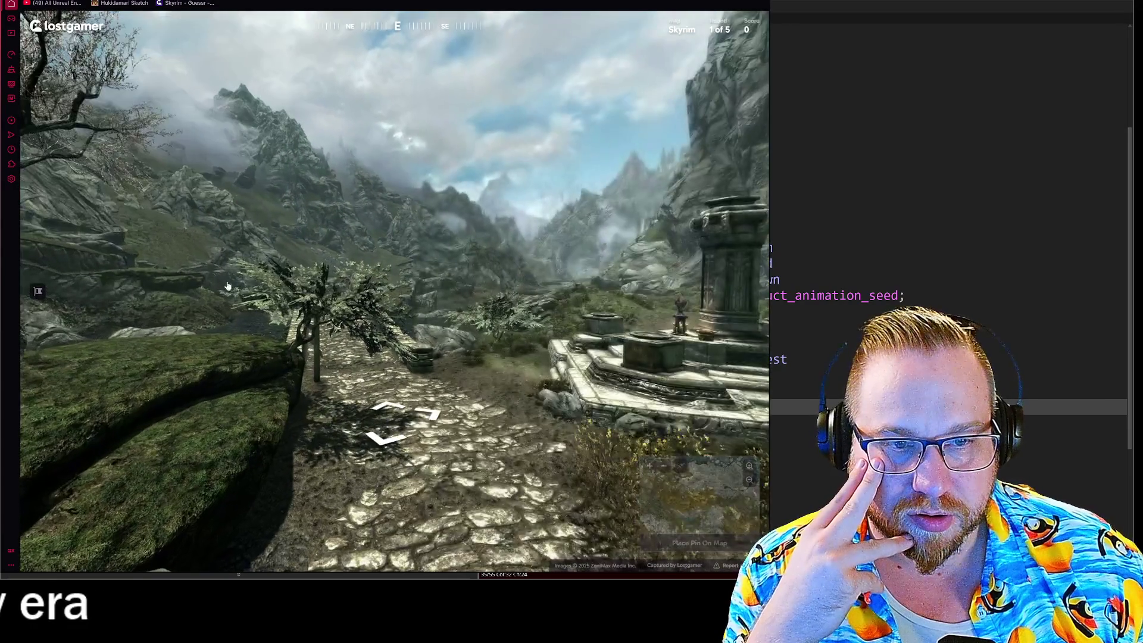
left_click_drag(523, 319, 284, 243)
left_click(378, 244)
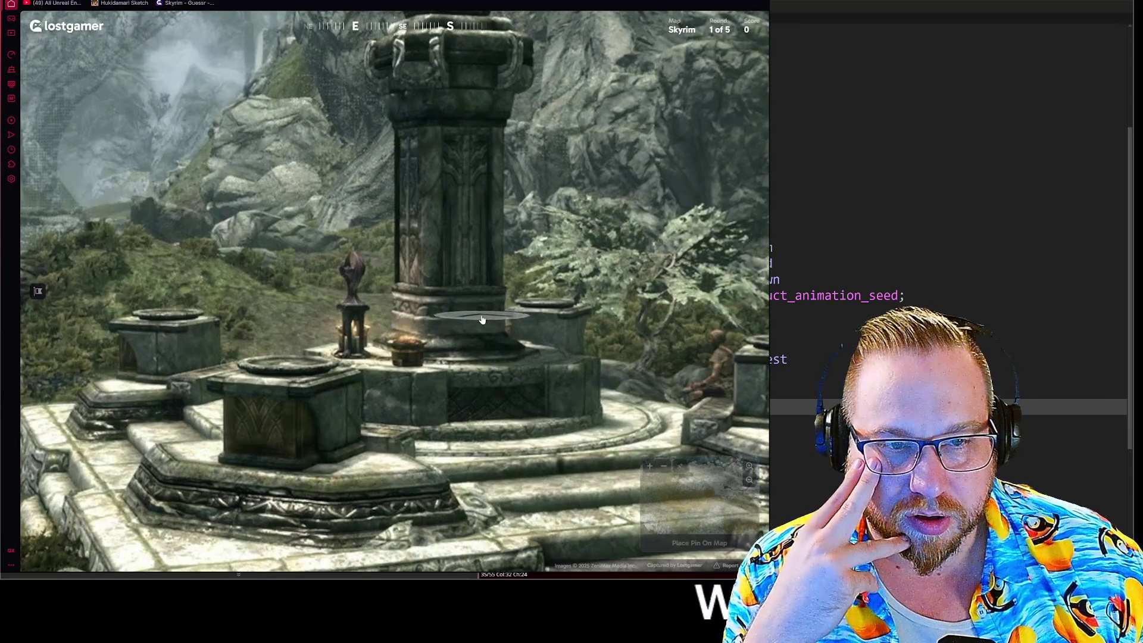
left_click(482, 320)
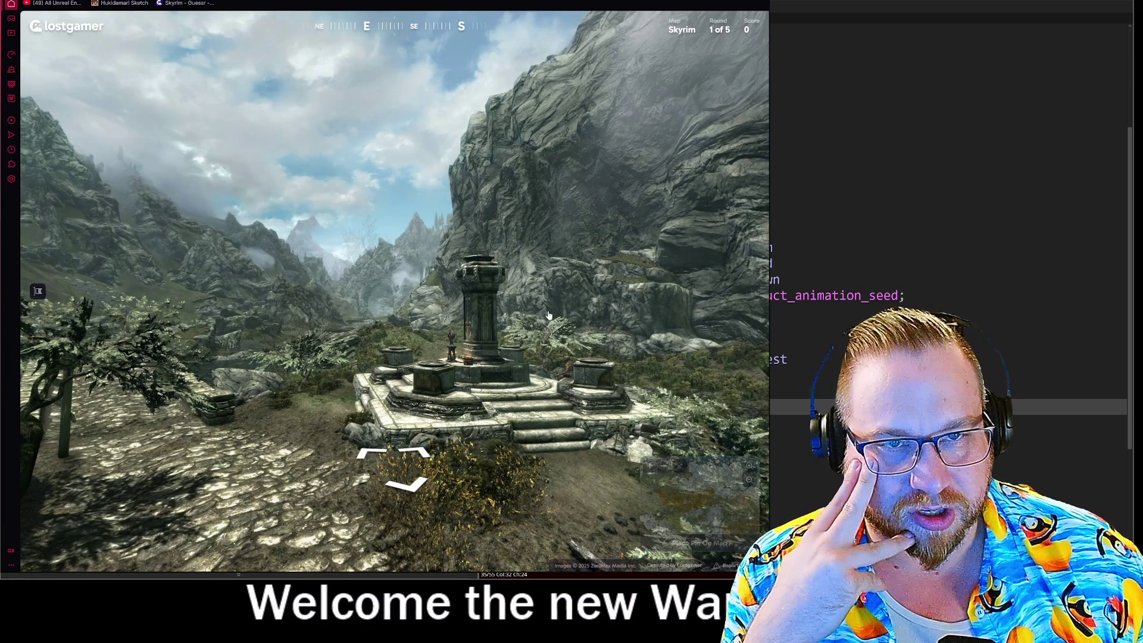
mouse_move(684, 470)
scroll(610, 446, "up", 3)
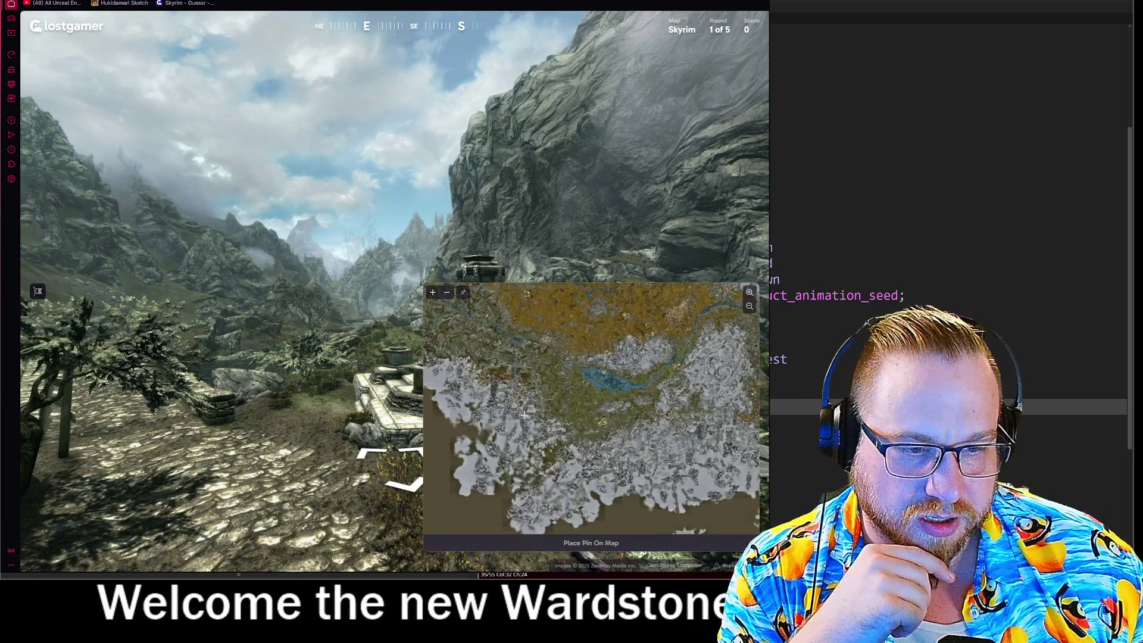
- Follow the cobbled path north to overlook the river valley, then return to the start
scroll(610, 445, "up", 3)
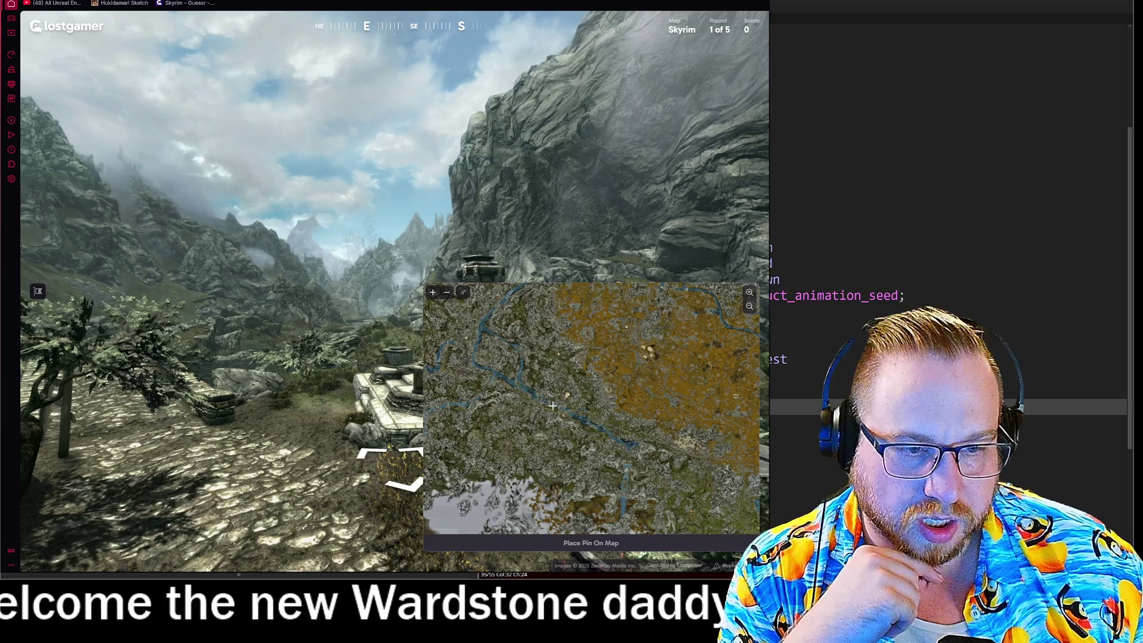
scroll(565, 409, "up", 3)
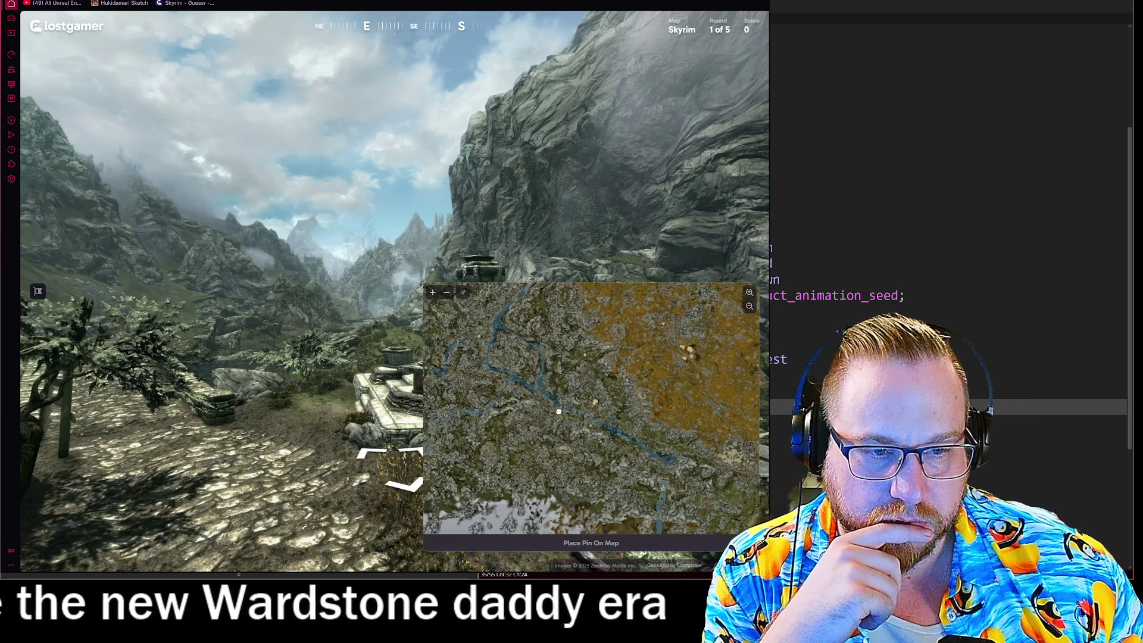
mouse_move(595, 197)
left_mouse_down()
mouse_move(744, 183)
mouse_move(491, 241)
left_mouse_up()
left_click(392, 438)
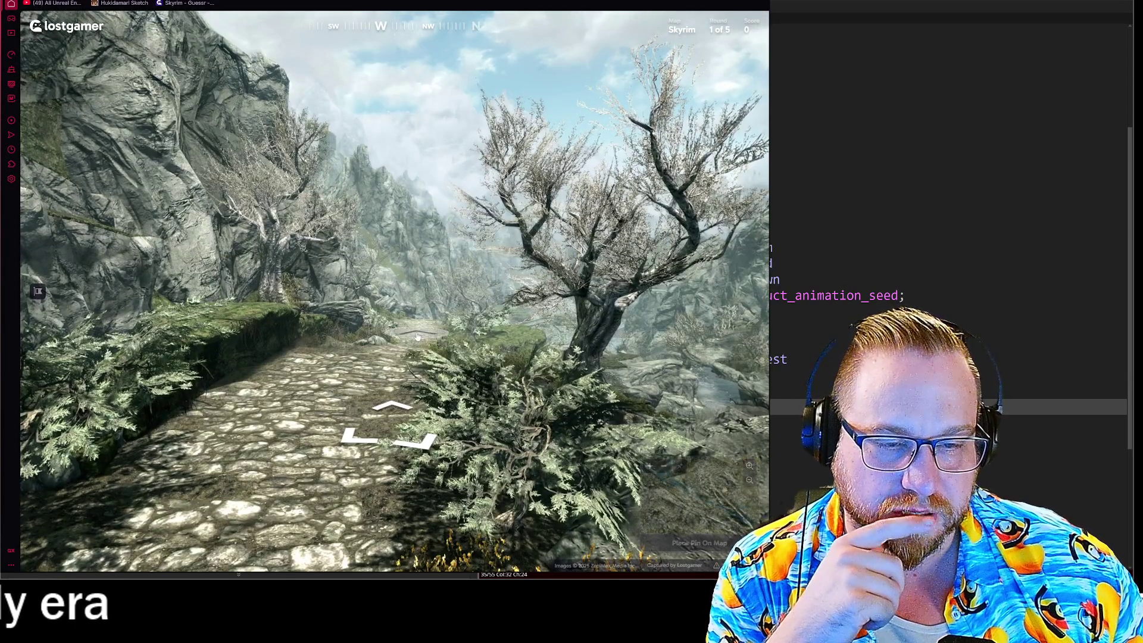
left_click(416, 337)
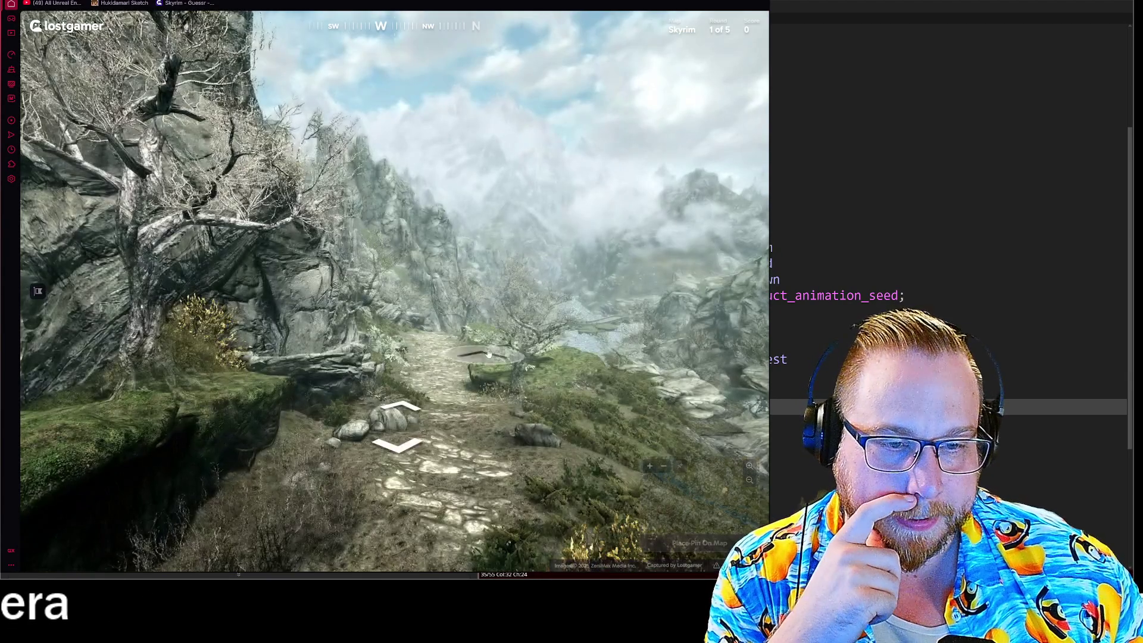
left_click(457, 342)
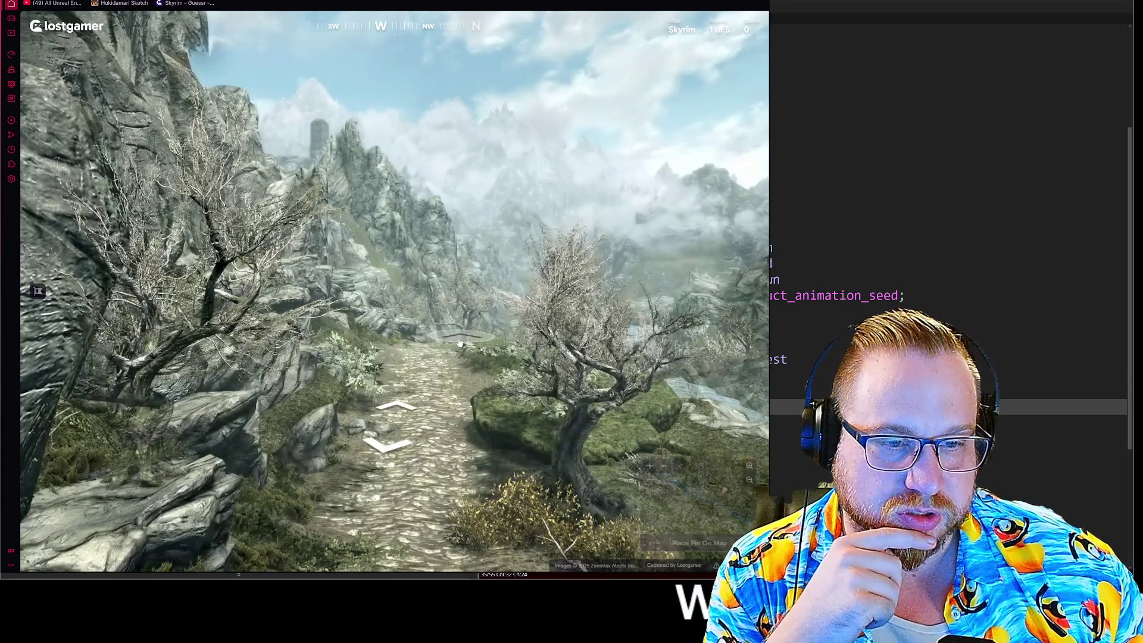
left_click(454, 350)
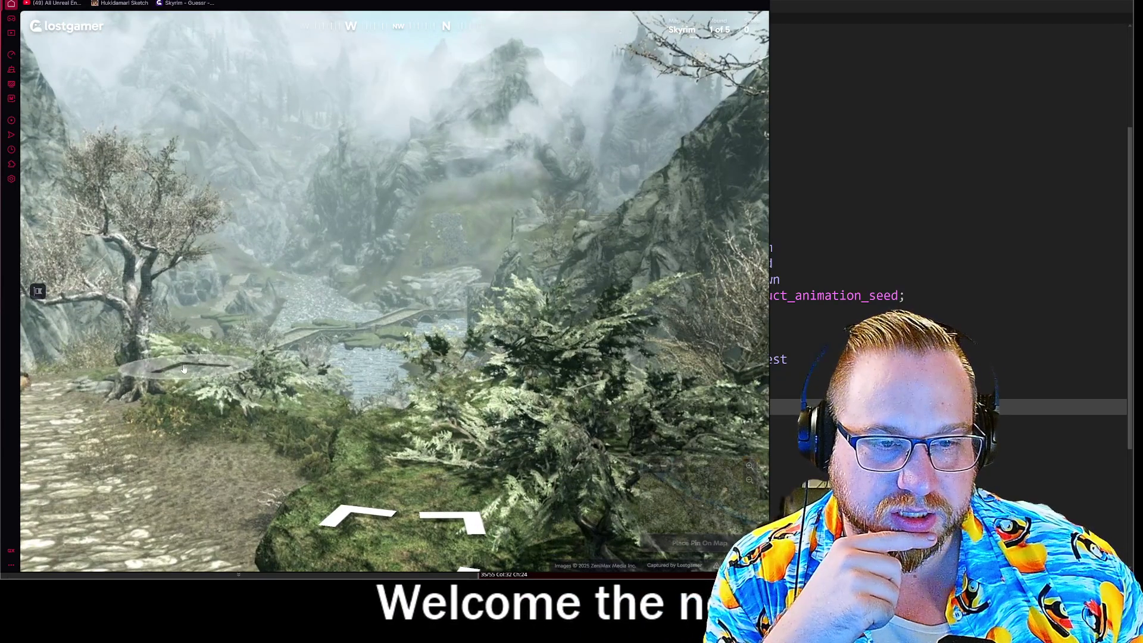
left_click(100, 369)
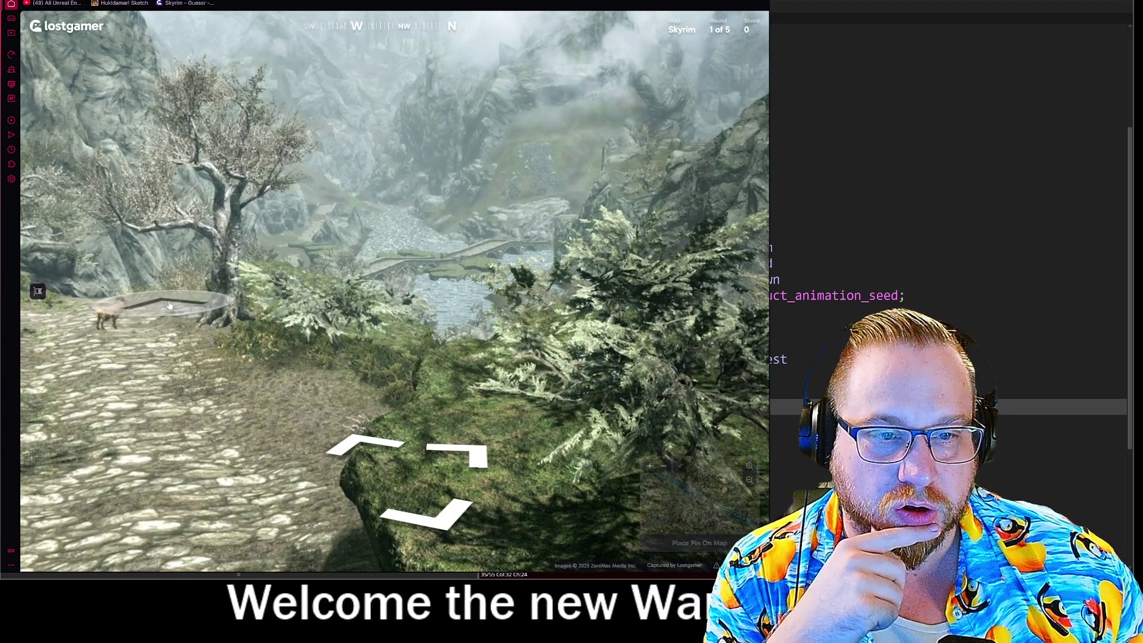
left_click(166, 305)
mouse_move(153, 183)
left_mouse_down()
mouse_move(382, 191)
mouse_move(161, 181)
left_mouse_up()
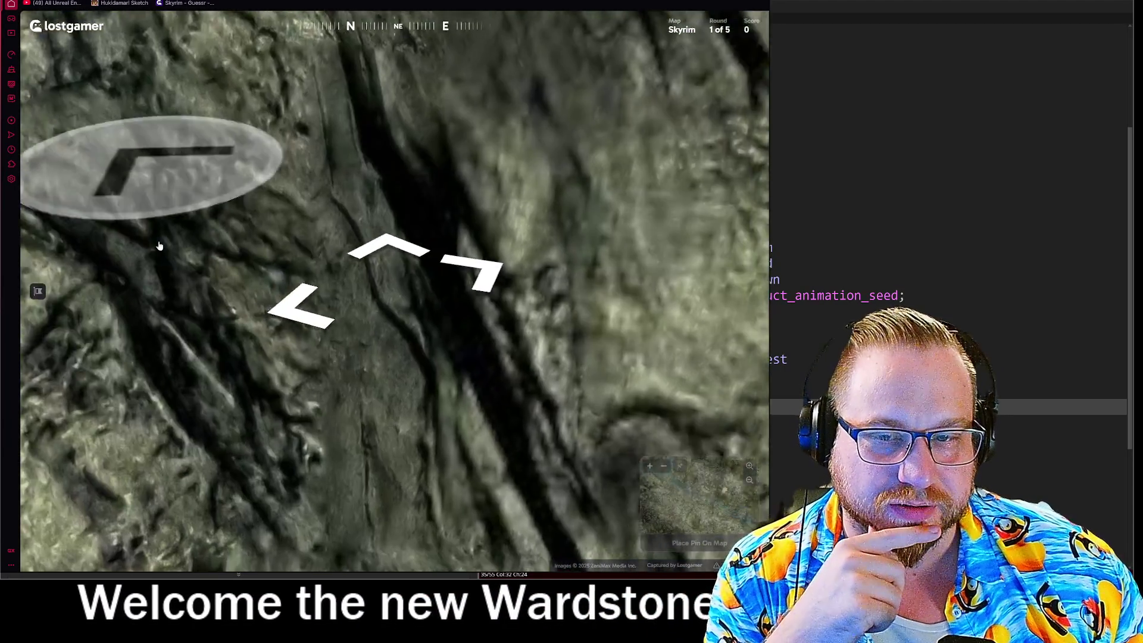
left_click(38, 292)
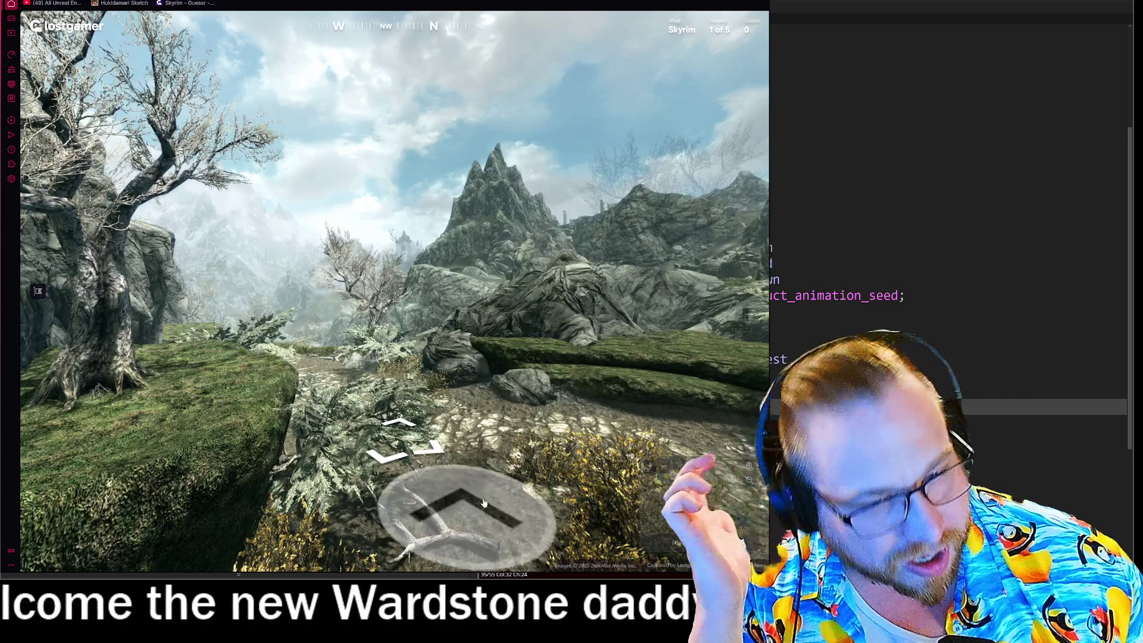
- Enlarge the Skyrim map, pan to the central rivers and submit the round 1 guess
mouse_move(752, 304)
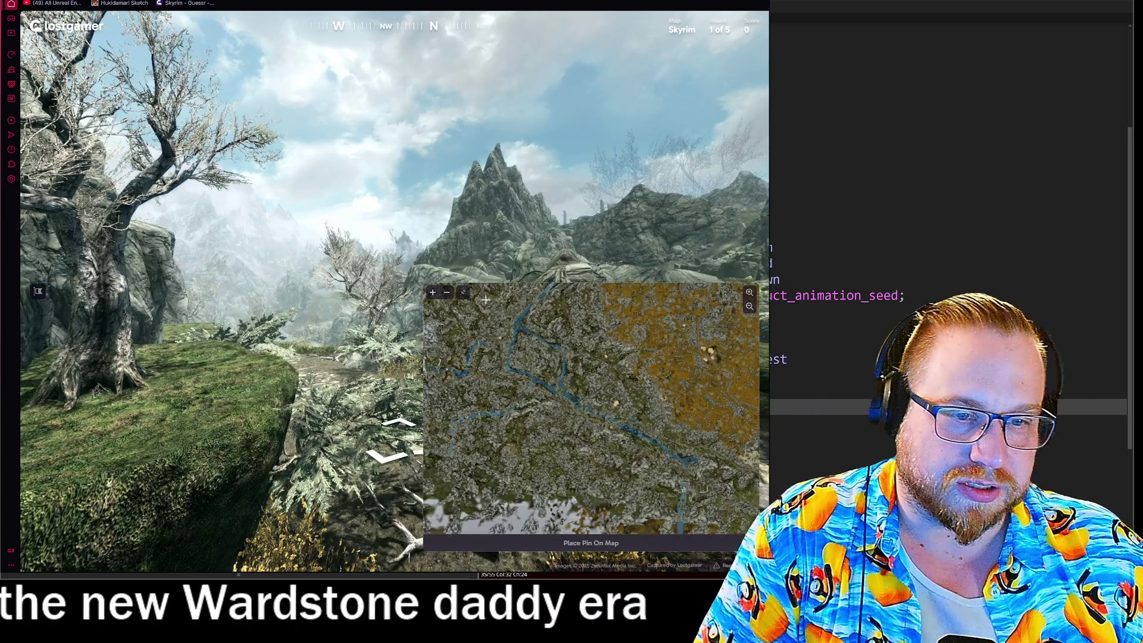
left_click(433, 292)
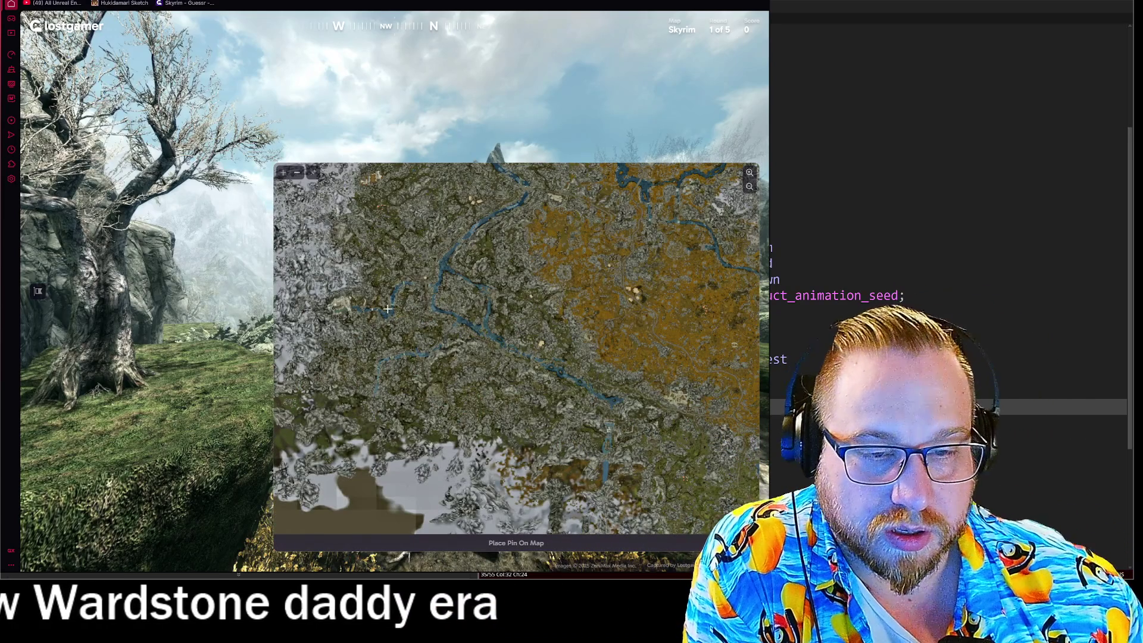
scroll(377, 335, "up", 1)
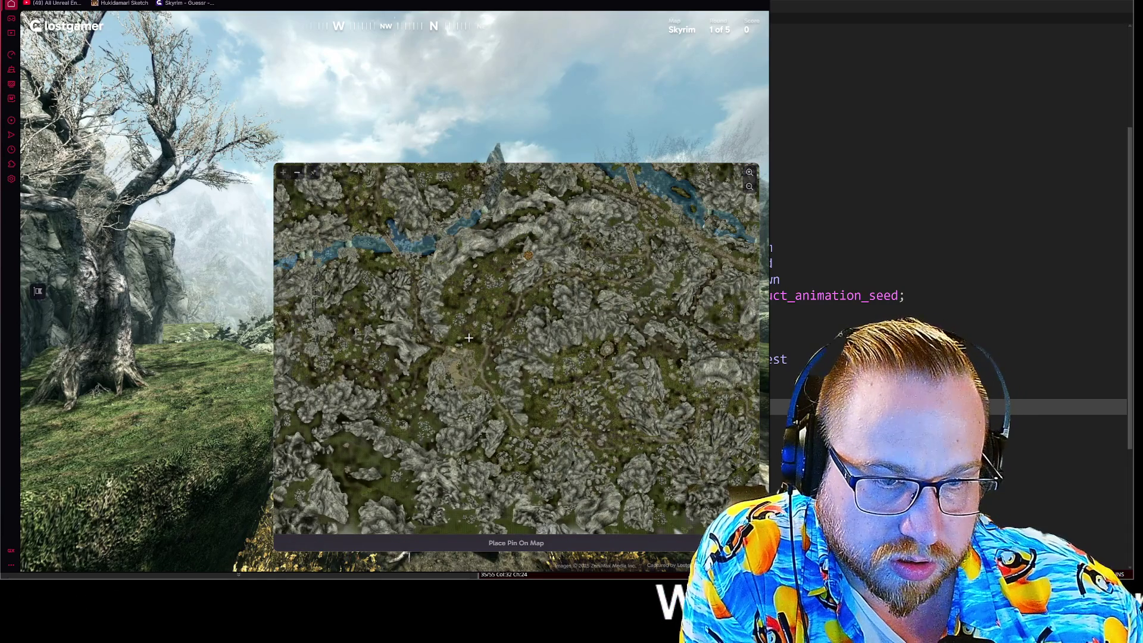
mouse_move(434, 107)
left_mouse_down()
mouse_move(130, 128)
mouse_move(529, 238)
mouse_move(424, 234)
mouse_move(606, 231)
mouse_move(333, 235)
mouse_move(595, 235)
left_mouse_up()
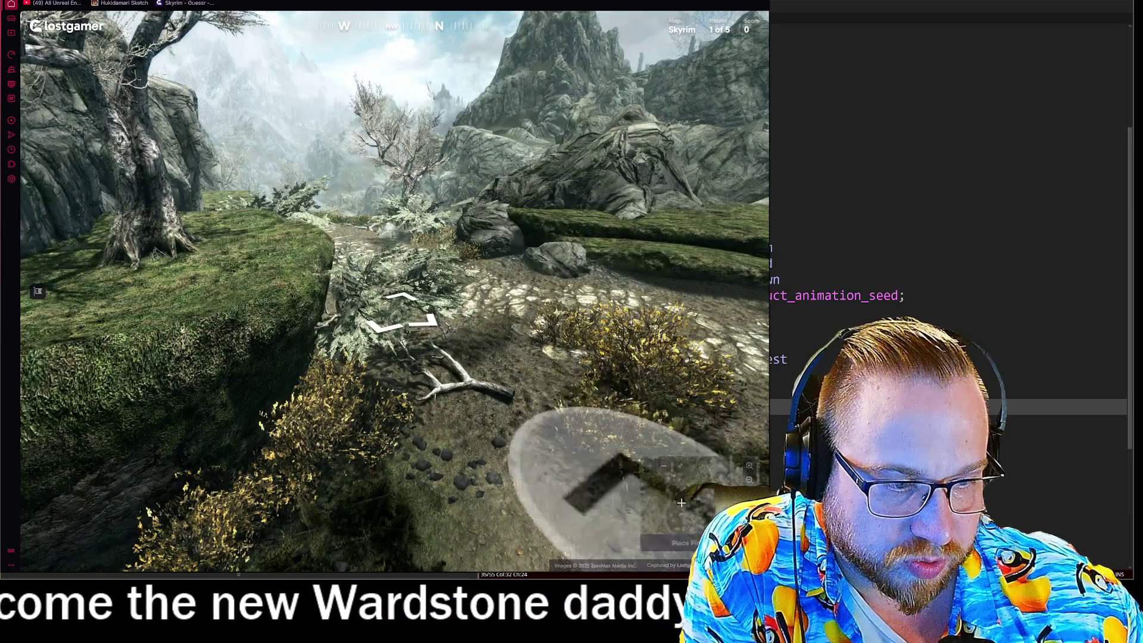
mouse_move(443, 350)
mouse_move(443, 351)
left_mouse_down()
mouse_move(463, 443)
mouse_move(551, 473)
left_mouse_up()
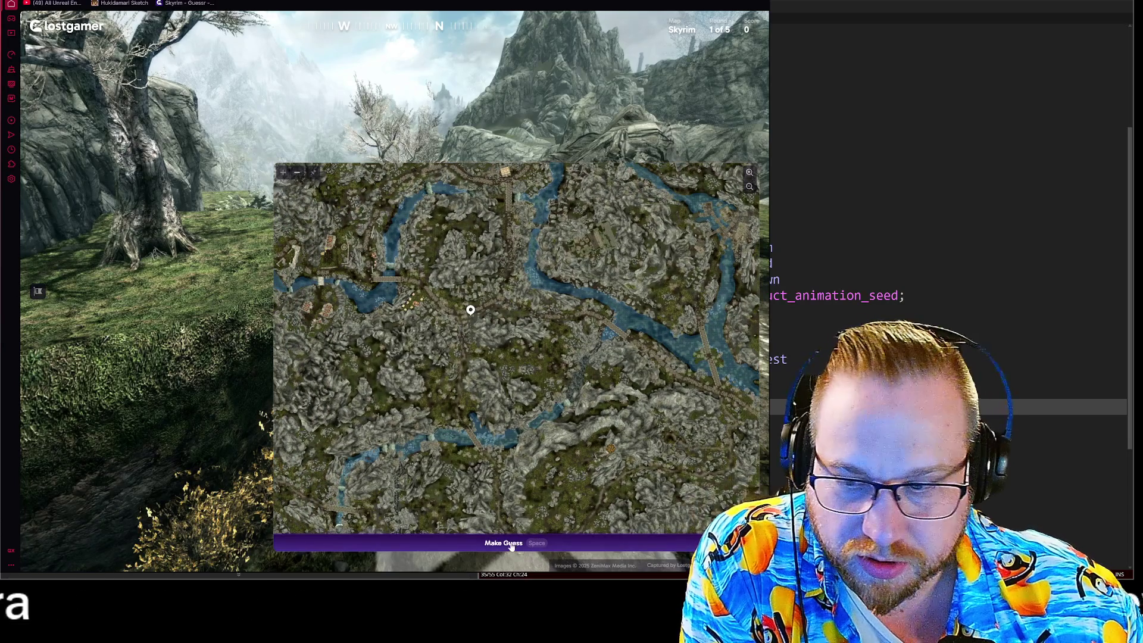
left_click(511, 544)
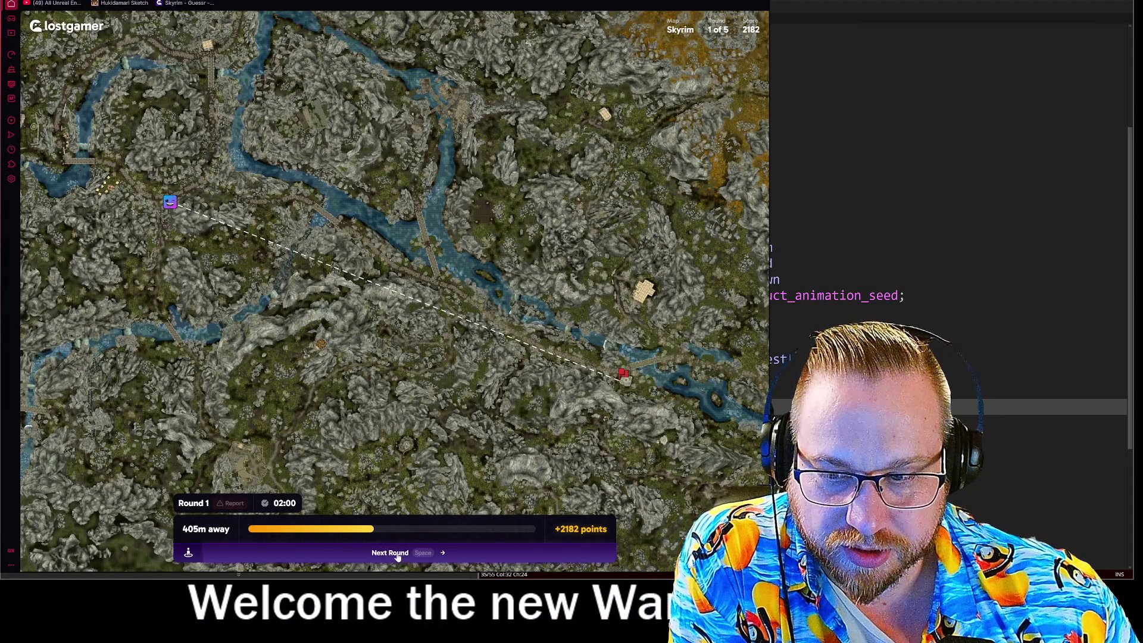
- Inspect the round 1 result (405m, +2182 points) on the map and continue to round 2
scroll(409, 336, "down", 2)
scroll(409, 336, "down", 1)
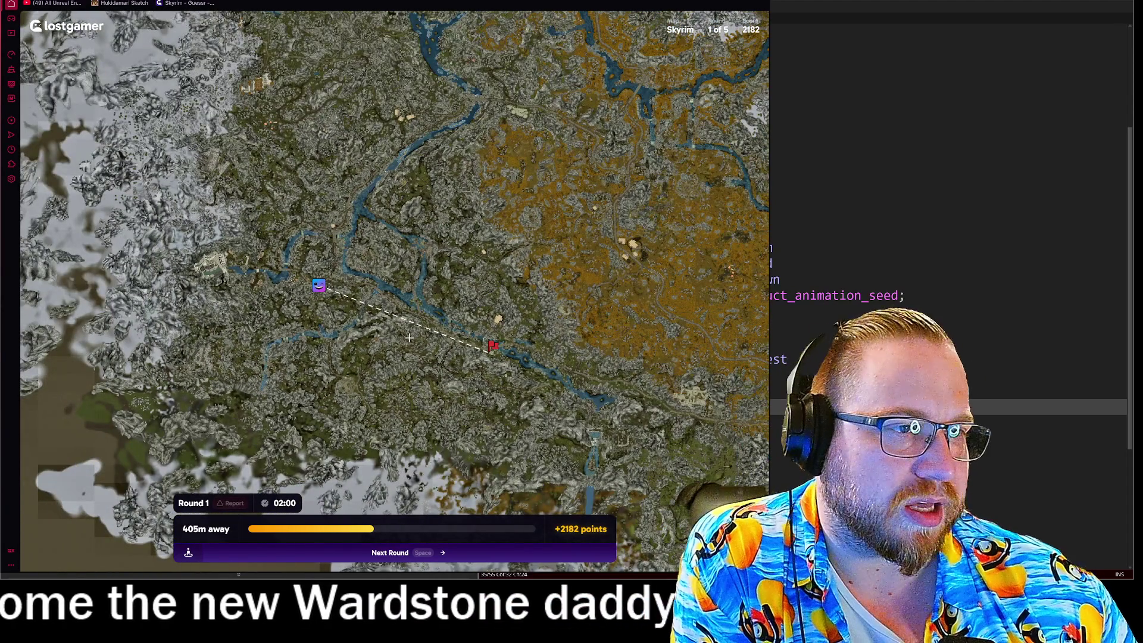
scroll(408, 337, "up", 1)
key("space")
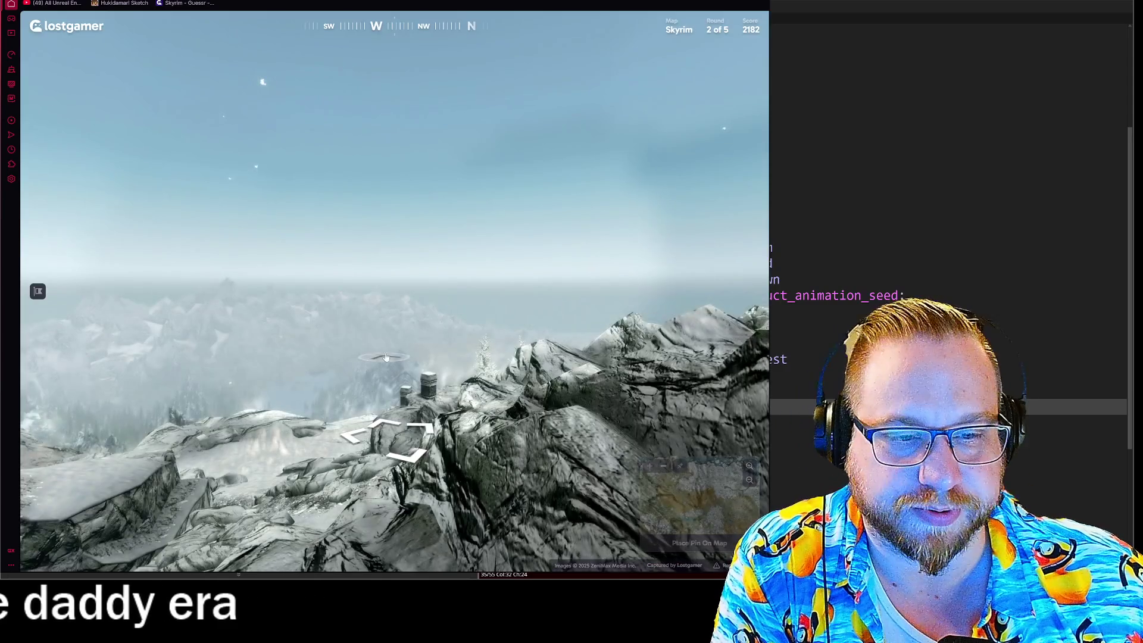
- Explore the round 2 snowy mountain location, moving to the stone pillars and turning south
left_click(386, 357)
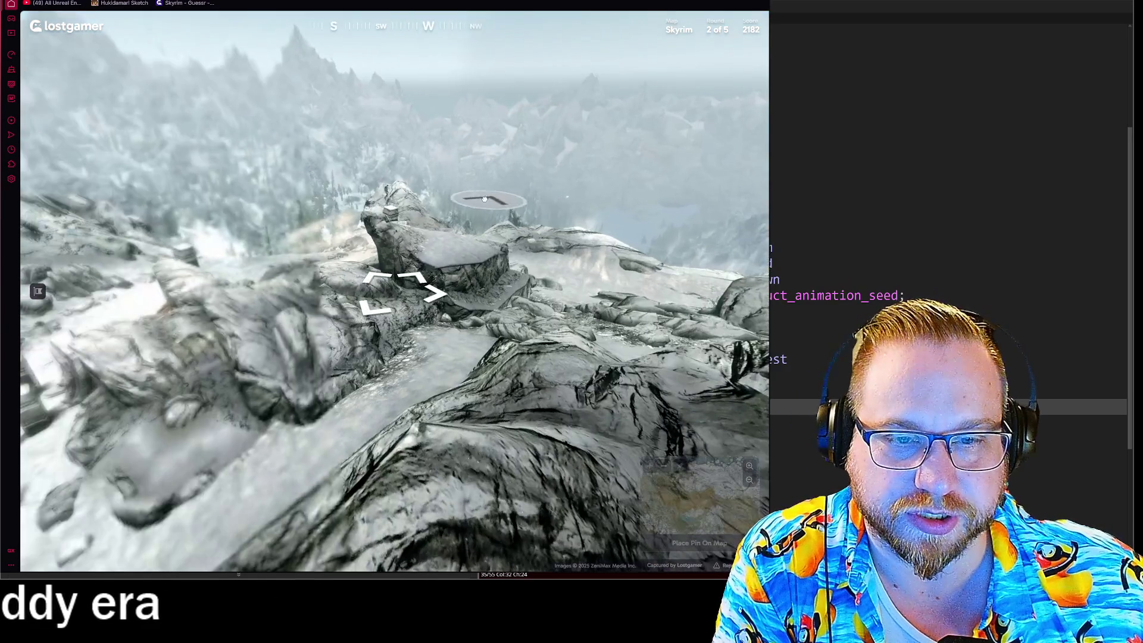
left_click_drag(387, 333, 477, 241)
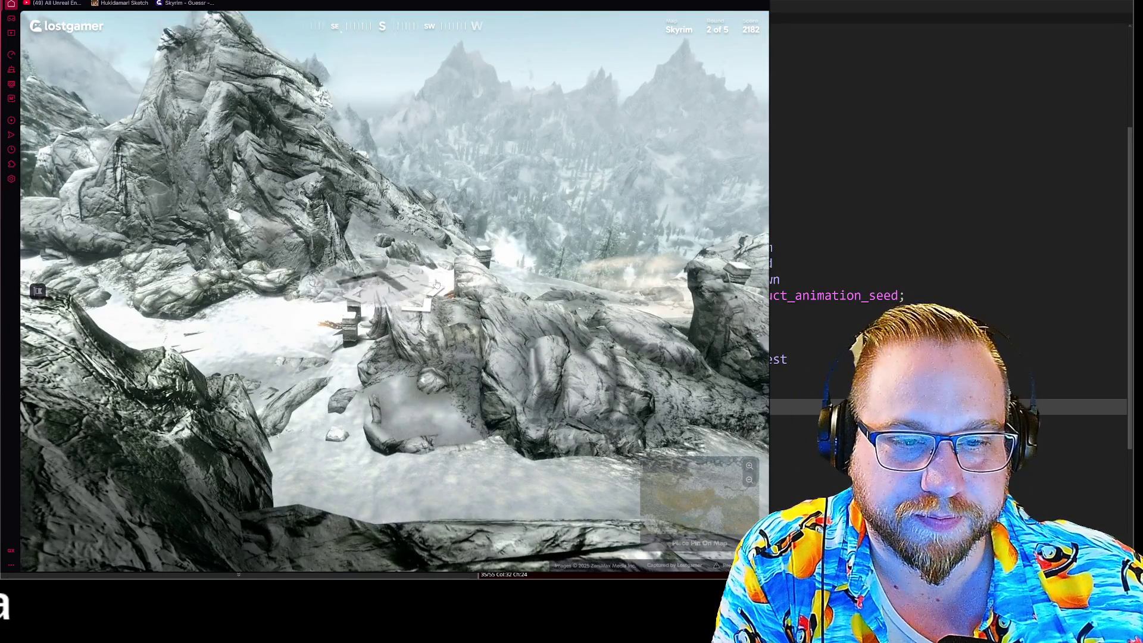
left_click(361, 283)
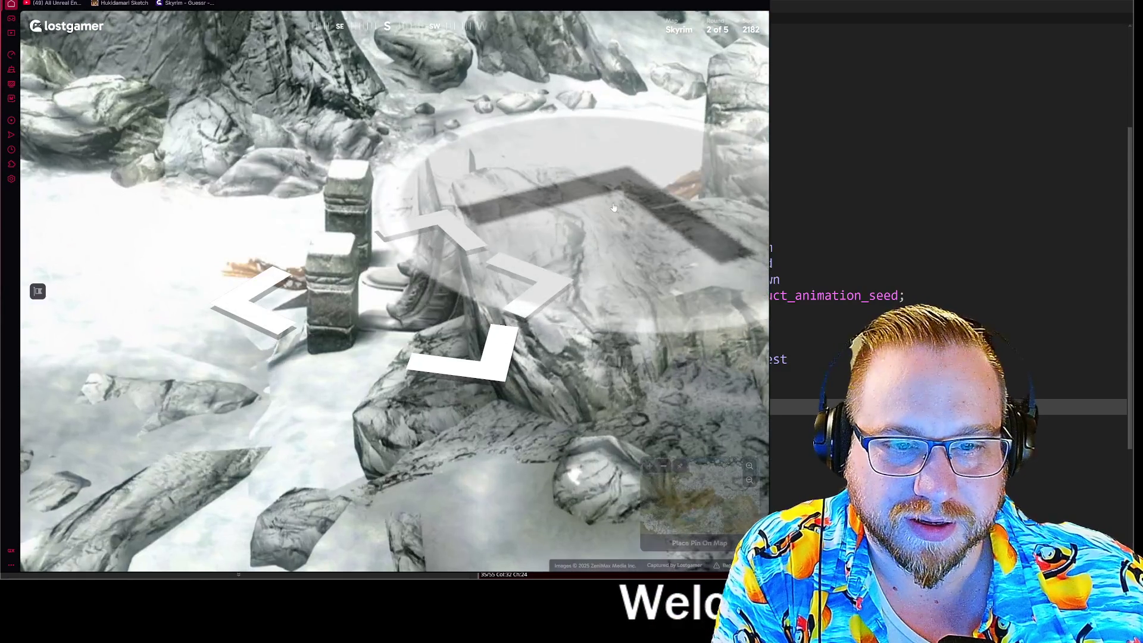
mouse_move(614, 207)
left_mouse_down()
mouse_move(519, 75)
mouse_move(131, 186)
mouse_move(511, 244)
left_mouse_up()
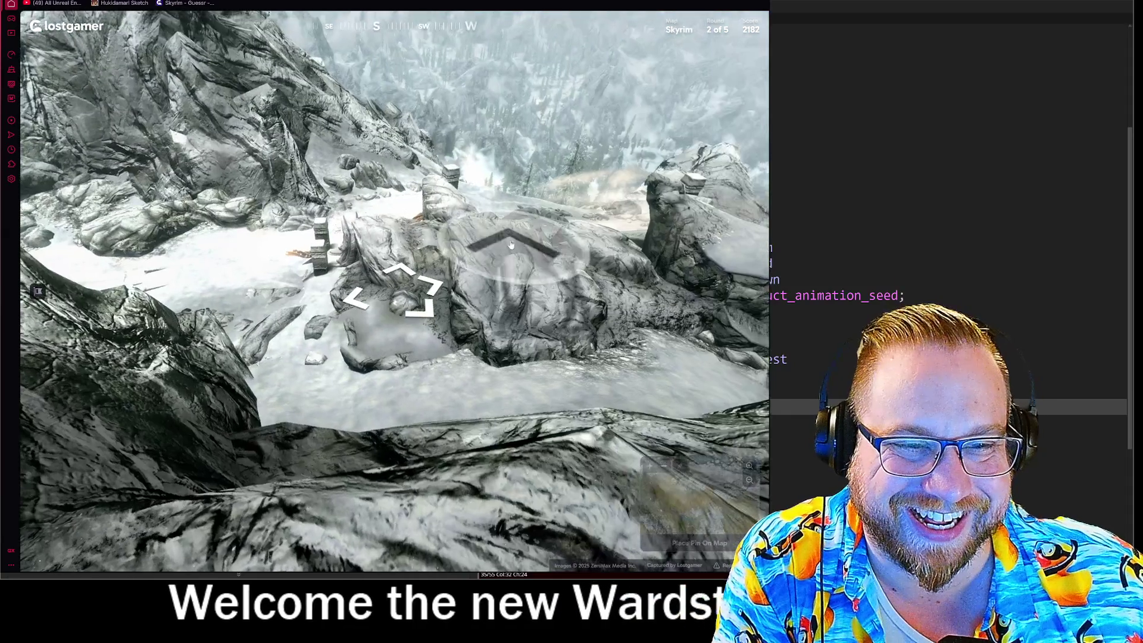
left_click(511, 244)
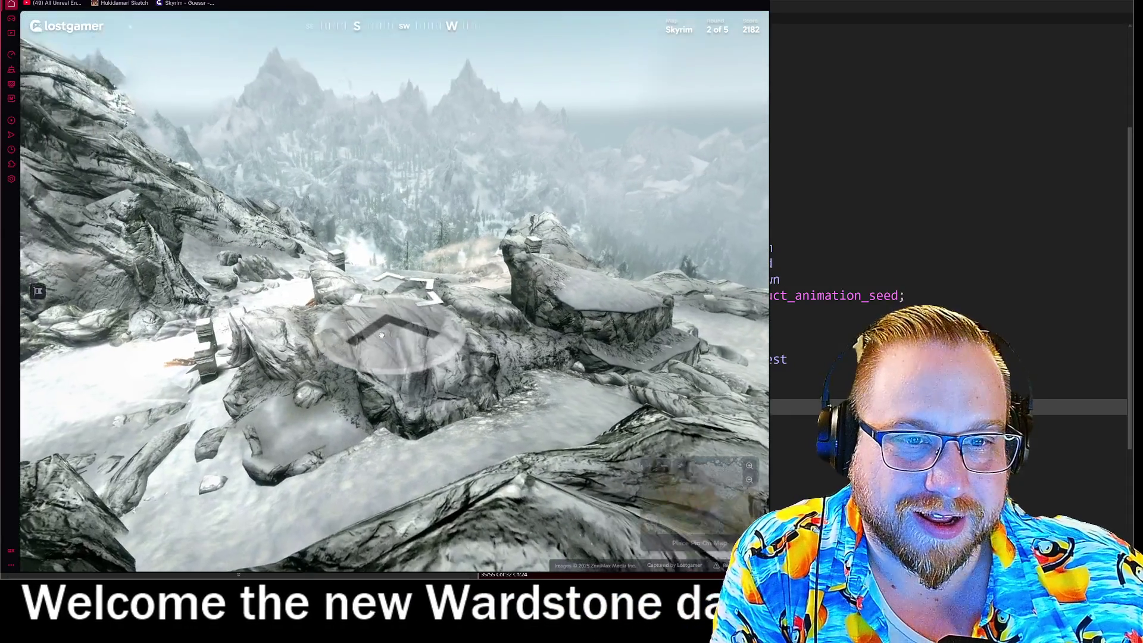
mouse_move(382, 335)
left_mouse_down()
mouse_move(388, 187)
mouse_move(128, 205)
mouse_move(21, 198)
left_mouse_up()
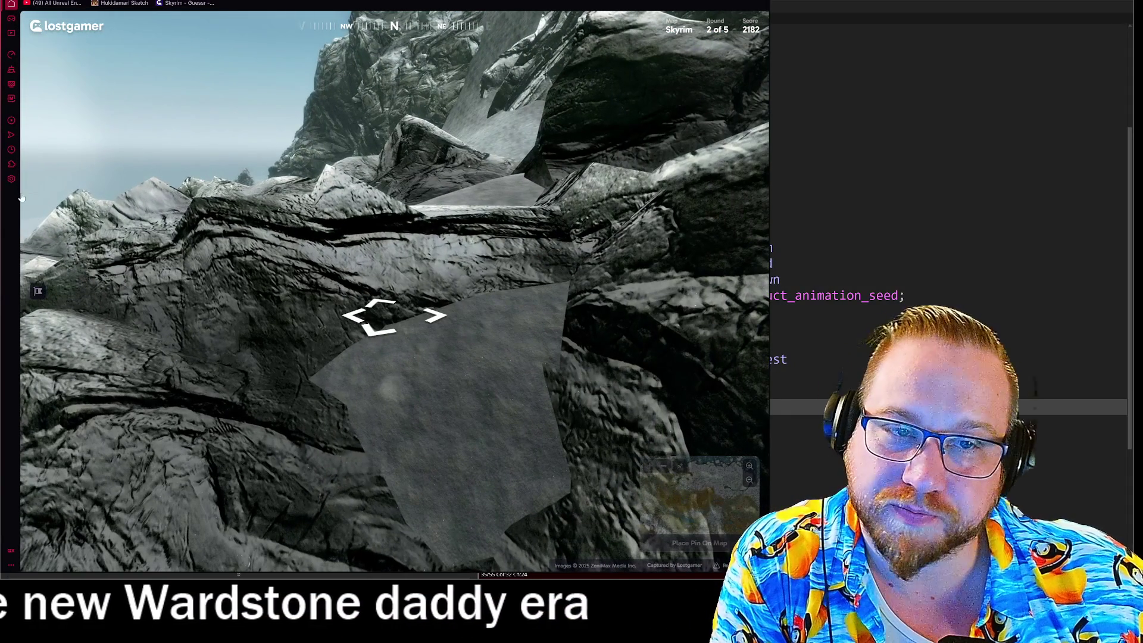
mouse_move(254, 187)
left_mouse_down()
mouse_move(516, 145)
mouse_move(277, 236)
mouse_move(481, 171)
mouse_move(386, 206)
left_mouse_up()
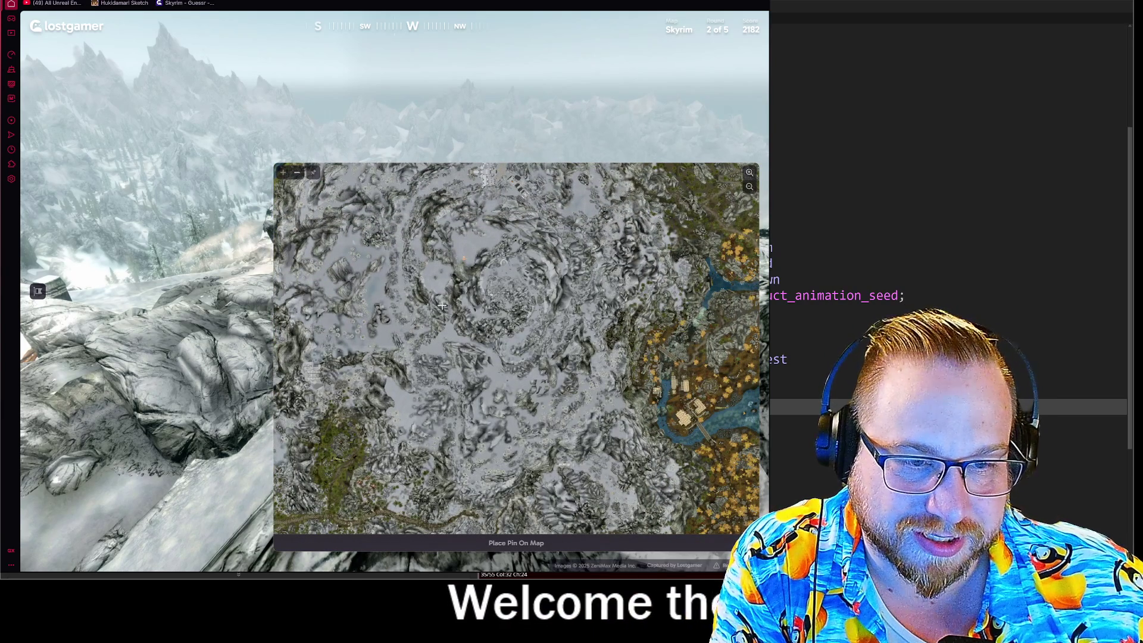
- Walk to the viewpoint beside the stone pillar and turn the view north
mouse_move(199, 165)
left_mouse_down()
mouse_move(249, 292)
mouse_move(368, 340)
left_mouse_up()
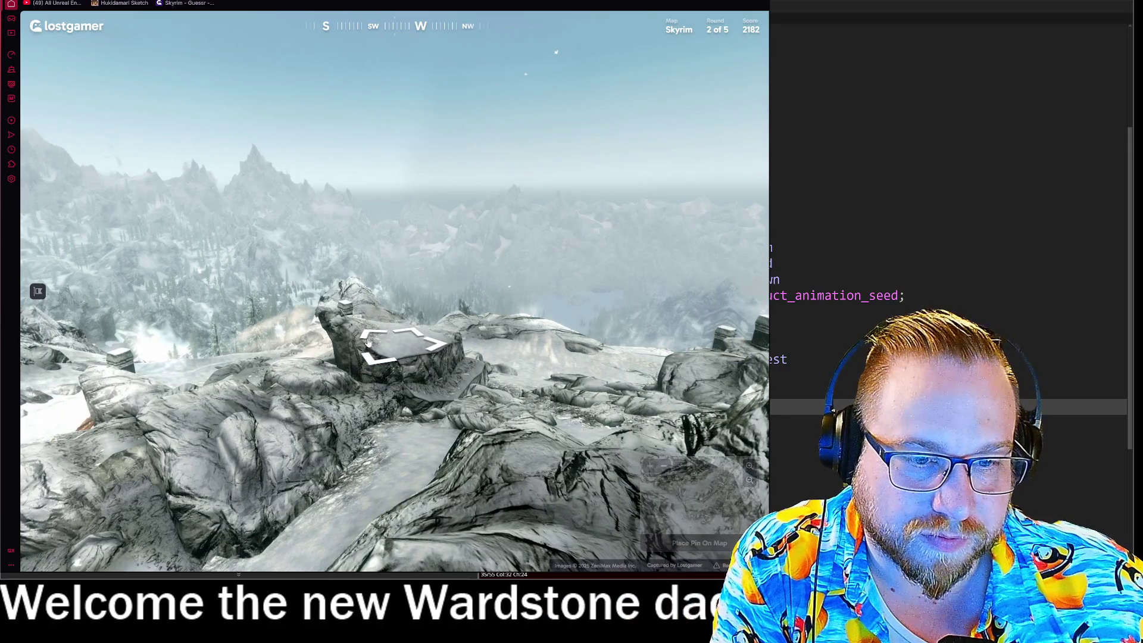
left_click(368, 341)
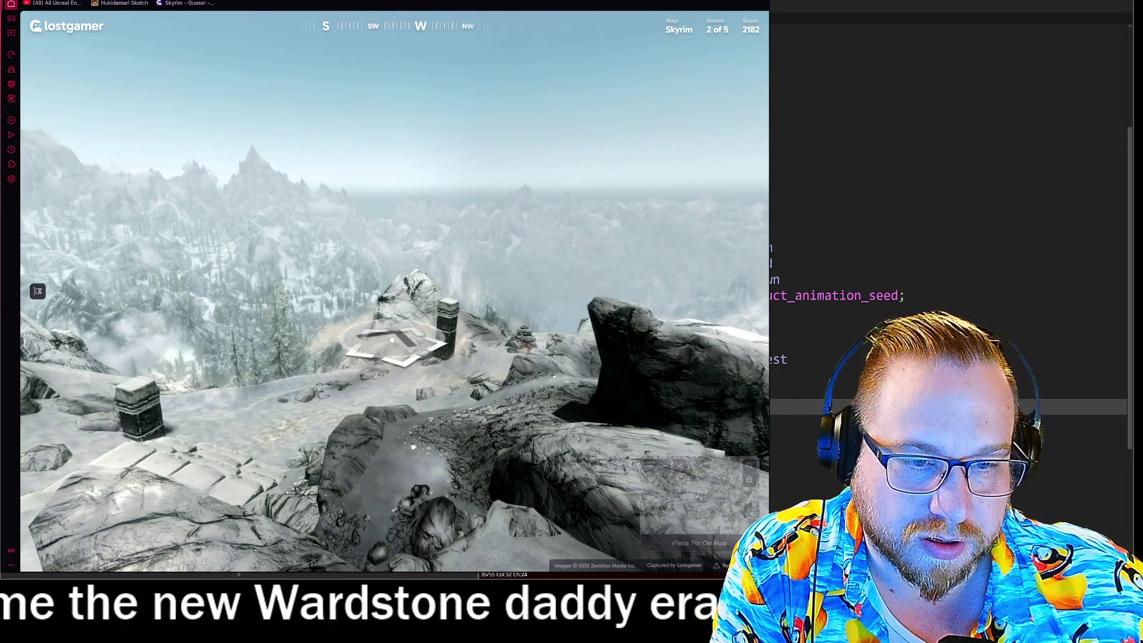
left_click(392, 339)
mouse_move(392, 339)
left_mouse_down()
mouse_move(109, 168)
mouse_move(476, 250)
mouse_move(399, 199)
mouse_move(240, 99)
mouse_move(512, 382)
mouse_move(345, 369)
mouse_move(547, 450)
left_mouse_up()
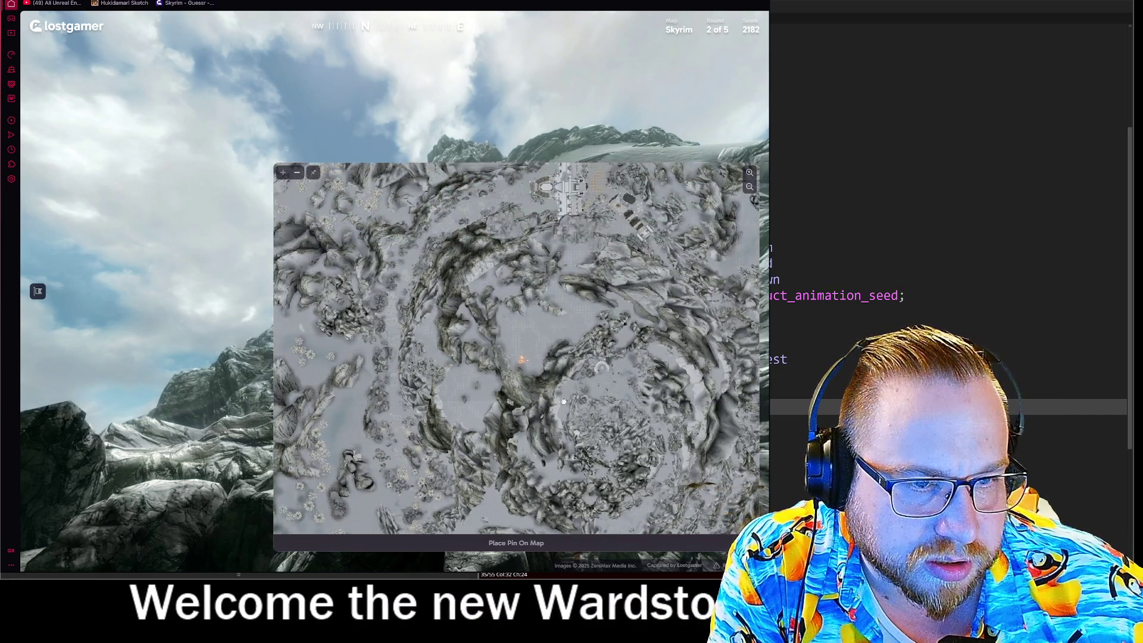
- Pan the map to the target area, place the pin and submit the round 2 guess
mouse_move(527, 450)
left_mouse_down()
mouse_move(580, 364)
mouse_move(565, 321)
left_mouse_up()
mouse_move(500, 381)
left_mouse_down()
mouse_move(476, 298)
mouse_move(468, 314)
left_mouse_up()
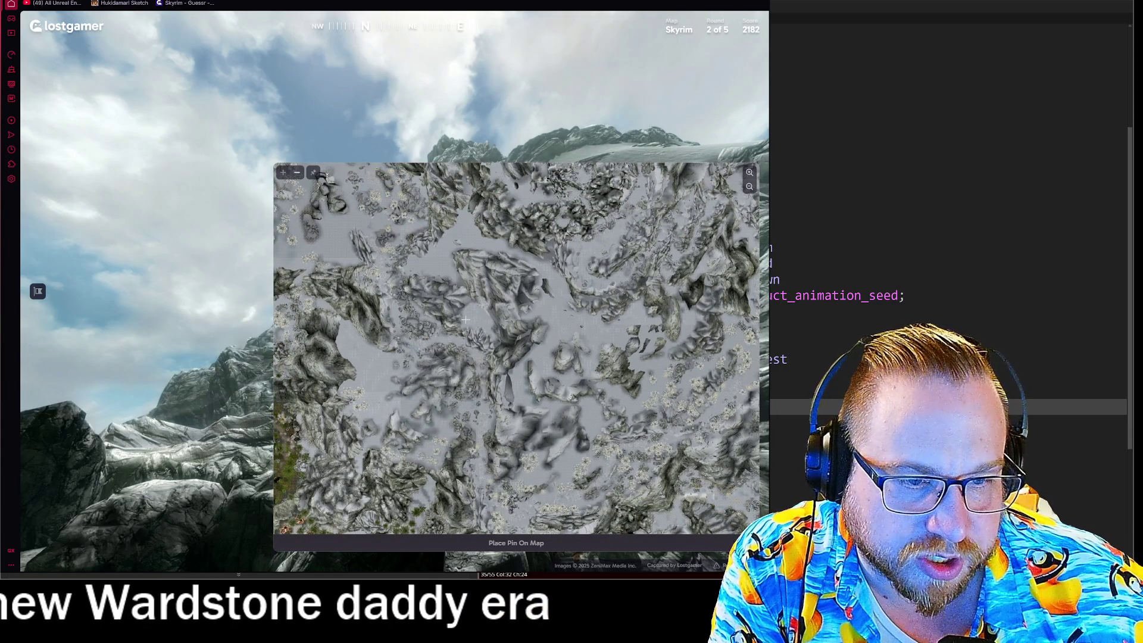
left_click(468, 313)
left_click(514, 542)
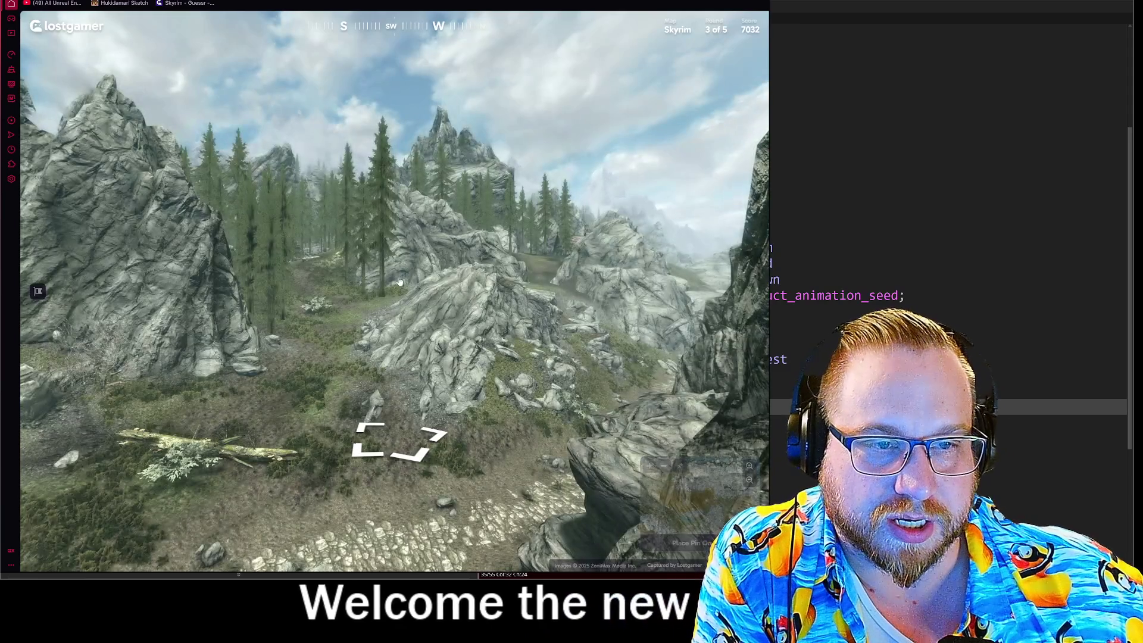
- Look around round 3's rocky forest path and walk forward to the wooden signpost
left_click_drag(400, 282, 281, 159)
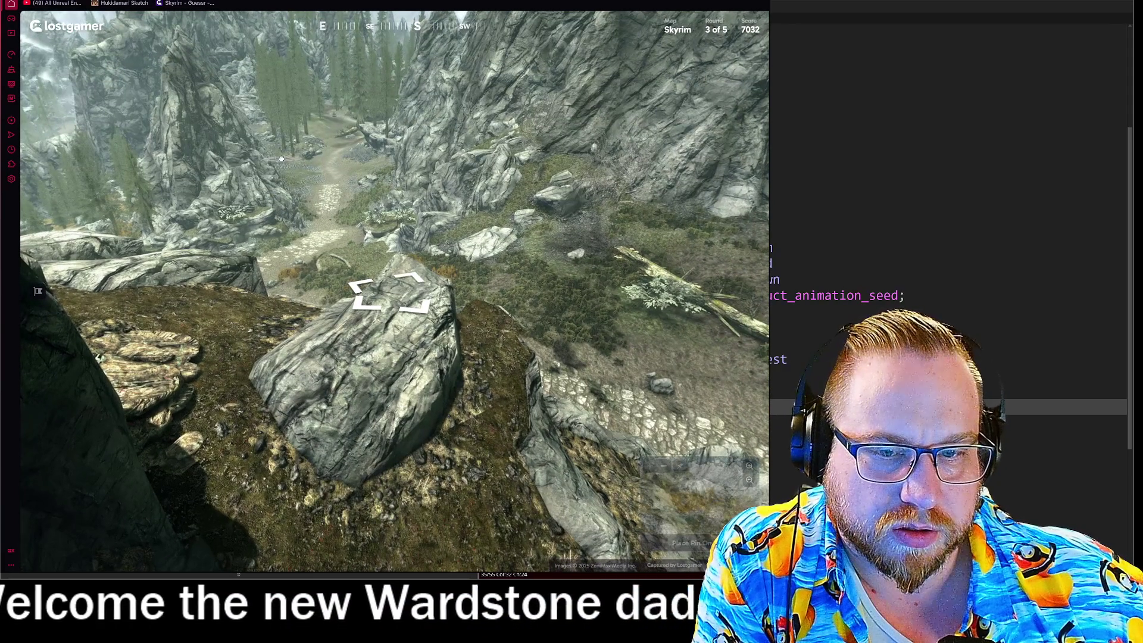
left_click(369, 304)
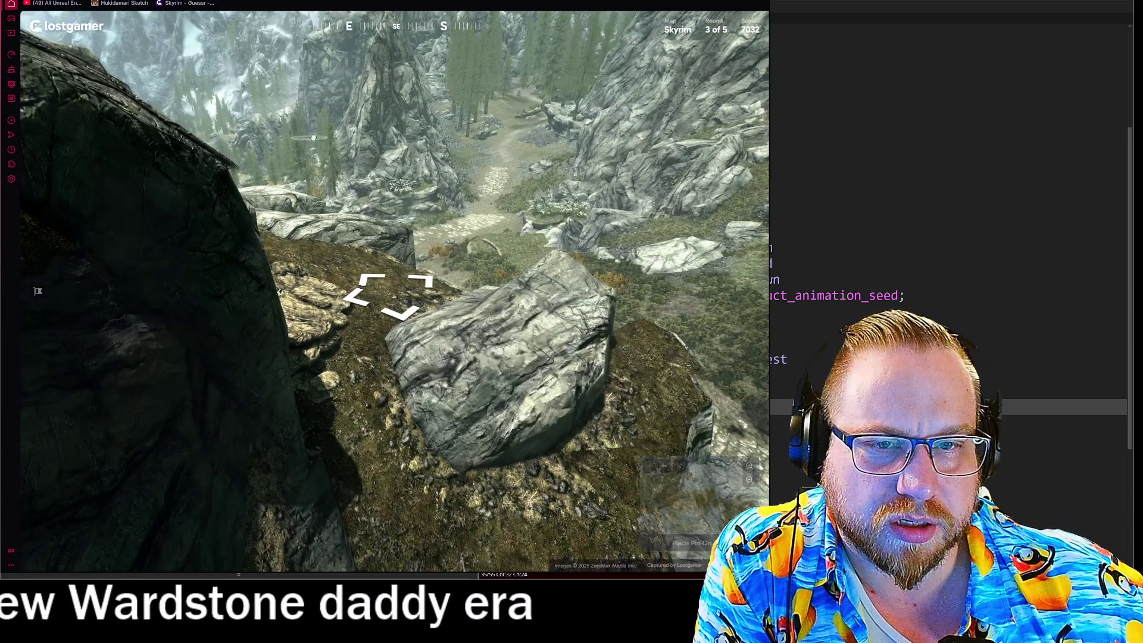
left_click(572, 399)
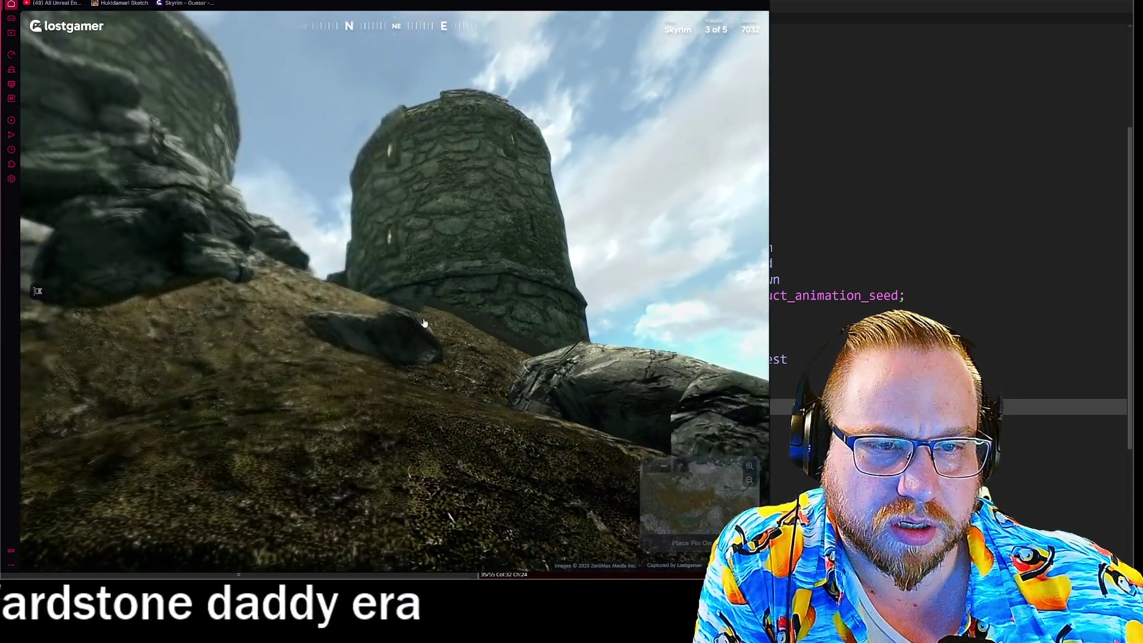
mouse_move(424, 323)
left_mouse_down()
mouse_move(233, 275)
mouse_move(468, 189)
left_mouse_up()
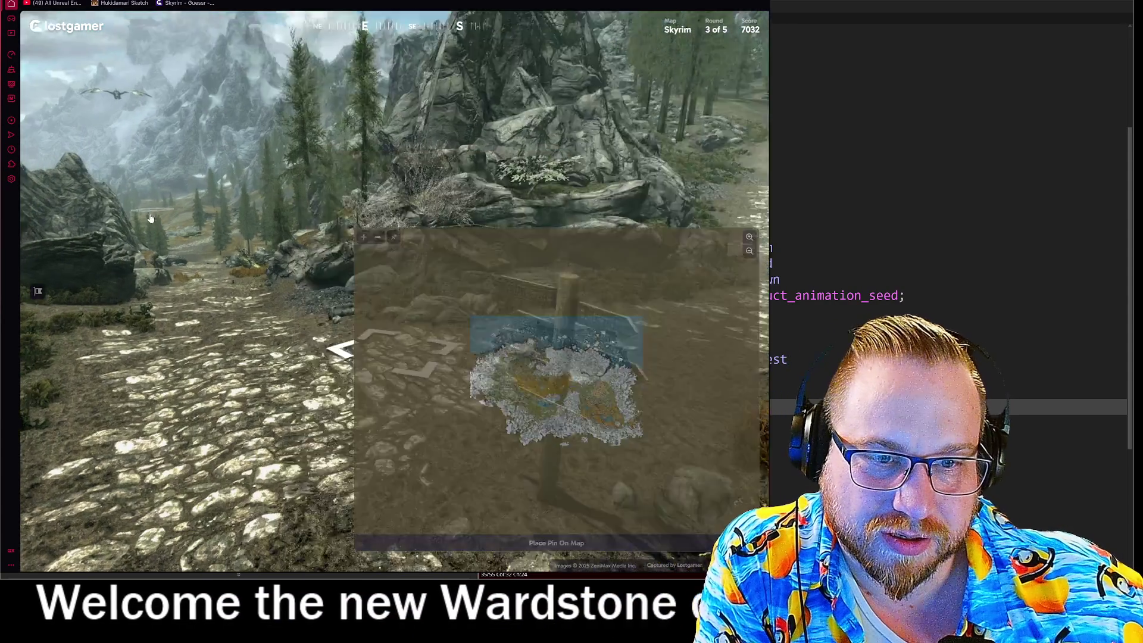
left_click(349, 118)
- Walk forward until standing right beside the signpost
left_click(106, 196)
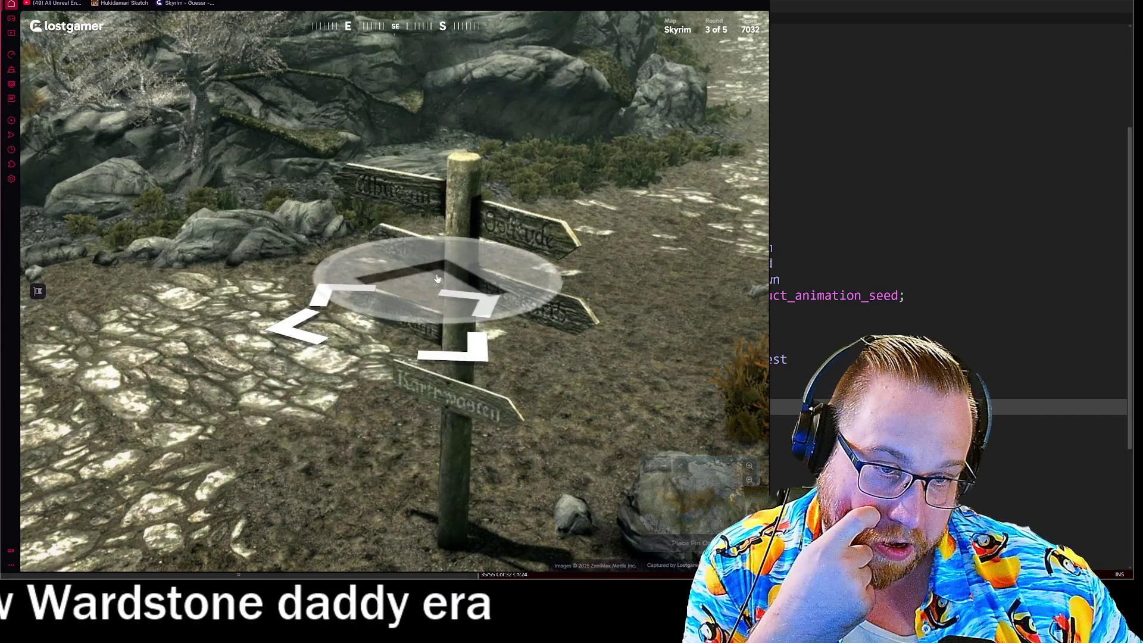
mouse_move(685, 503)
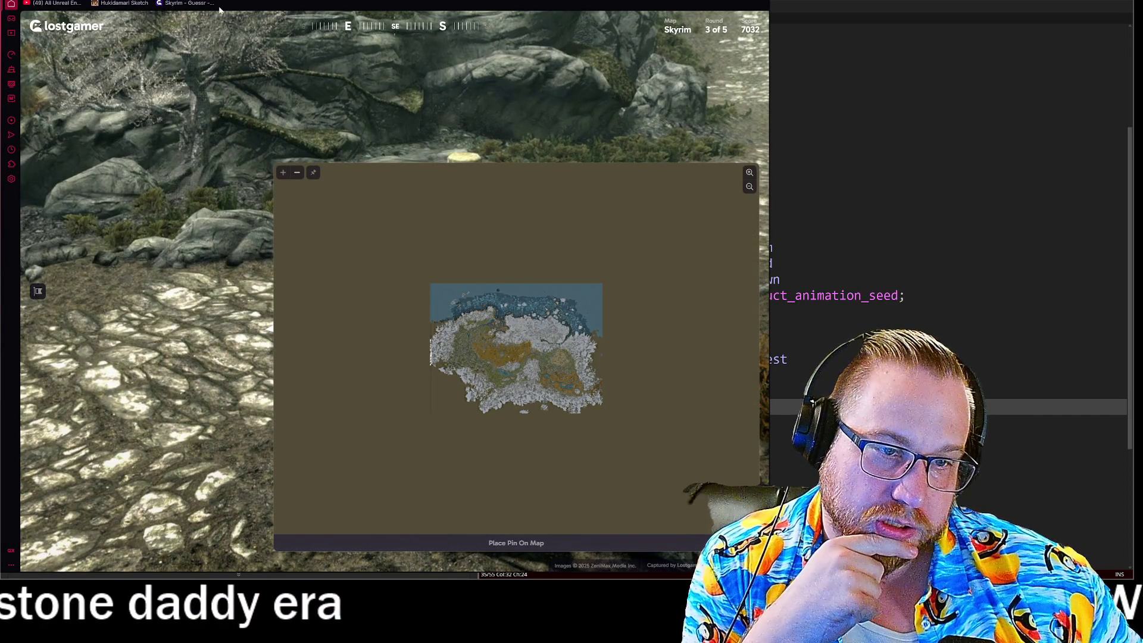
left_click(126, 117)
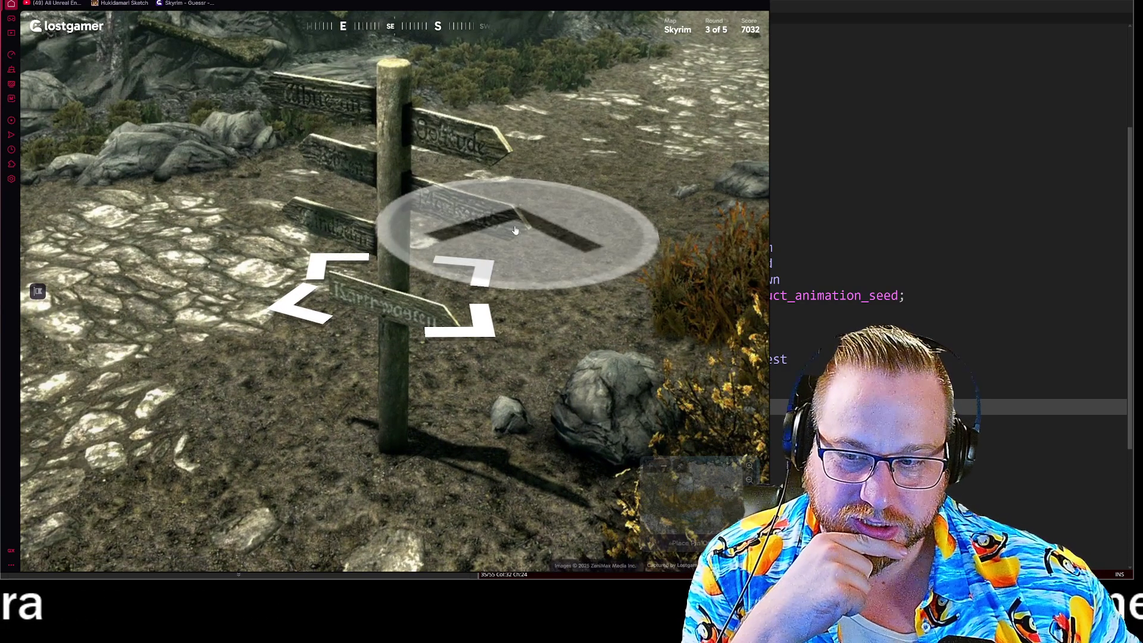
- Zoom in the minimap and pan it to central Skyrim
mouse_move(649, 471)
scroll(509, 376, "up", 3)
mouse_move(509, 376)
left_mouse_down()
mouse_move(510, 398)
mouse_move(610, 430)
mouse_move(595, 417)
mouse_move(566, 453)
mouse_move(485, 296)
mouse_move(519, 298)
left_mouse_up()
- Turn east, step along the path, and look down at the cobblestone road
mouse_move(357, 268)
left_mouse_down()
mouse_move(650, 234)
mouse_move(469, 140)
mouse_move(468, 315)
left_mouse_up()
left_click(468, 315)
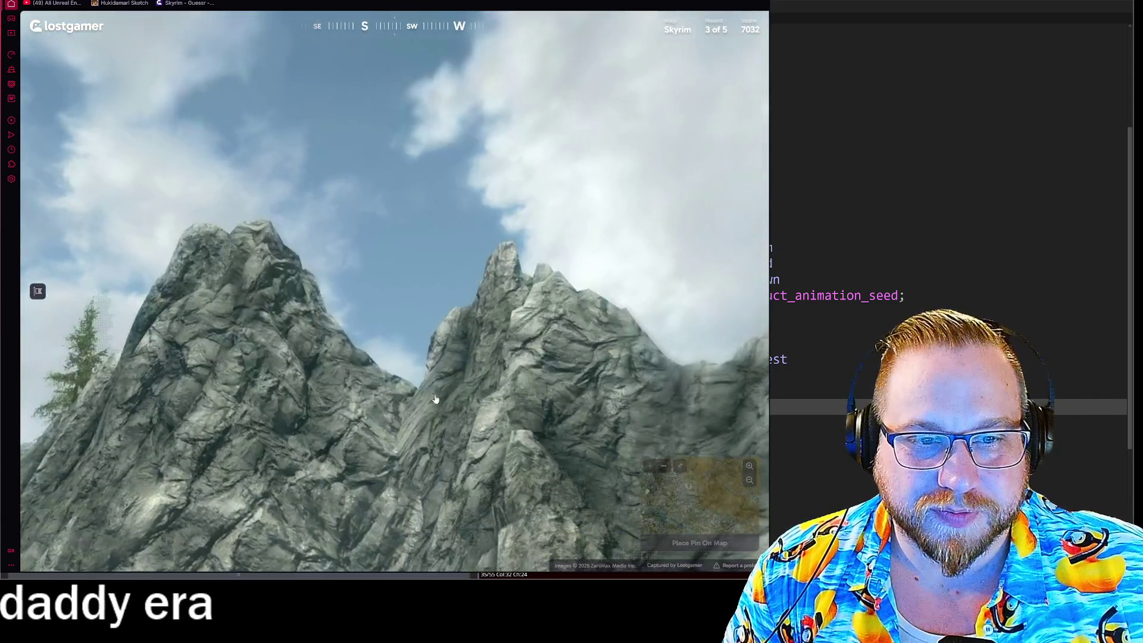
mouse_move(435, 399)
left_mouse_down()
mouse_move(374, 320)
mouse_move(516, 273)
left_mouse_up()
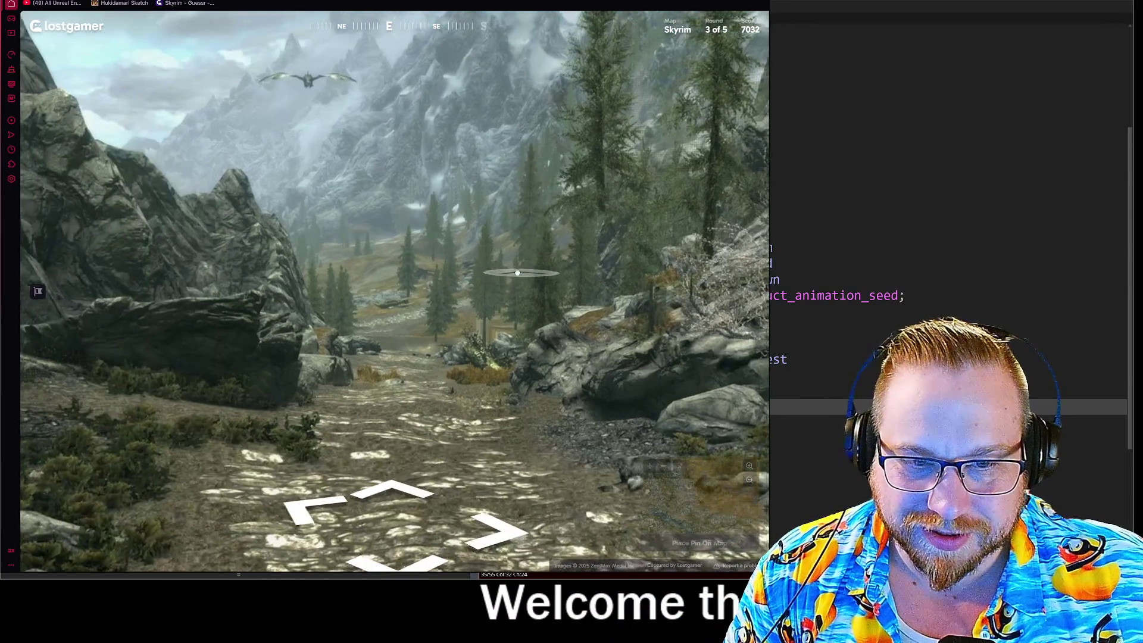
- Turn northeast and walk several spots up the cobblestone path
left_click(512, 273)
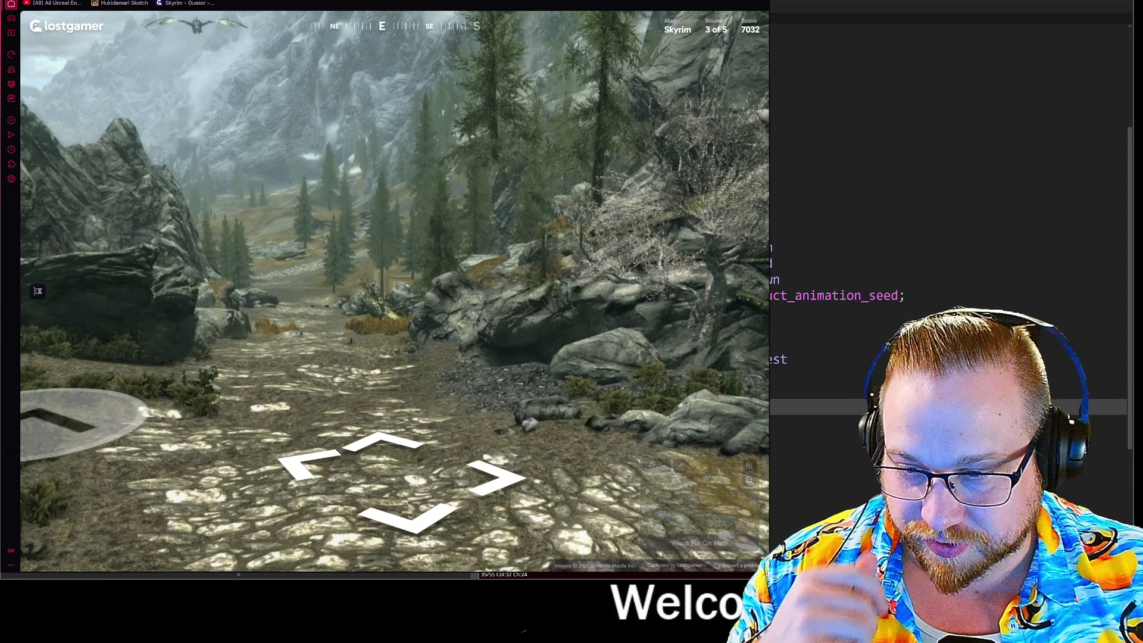
mouse_move(234, 306)
left_mouse_down()
mouse_move(541, 369)
mouse_move(488, 357)
left_mouse_up()
left_click(410, 327)
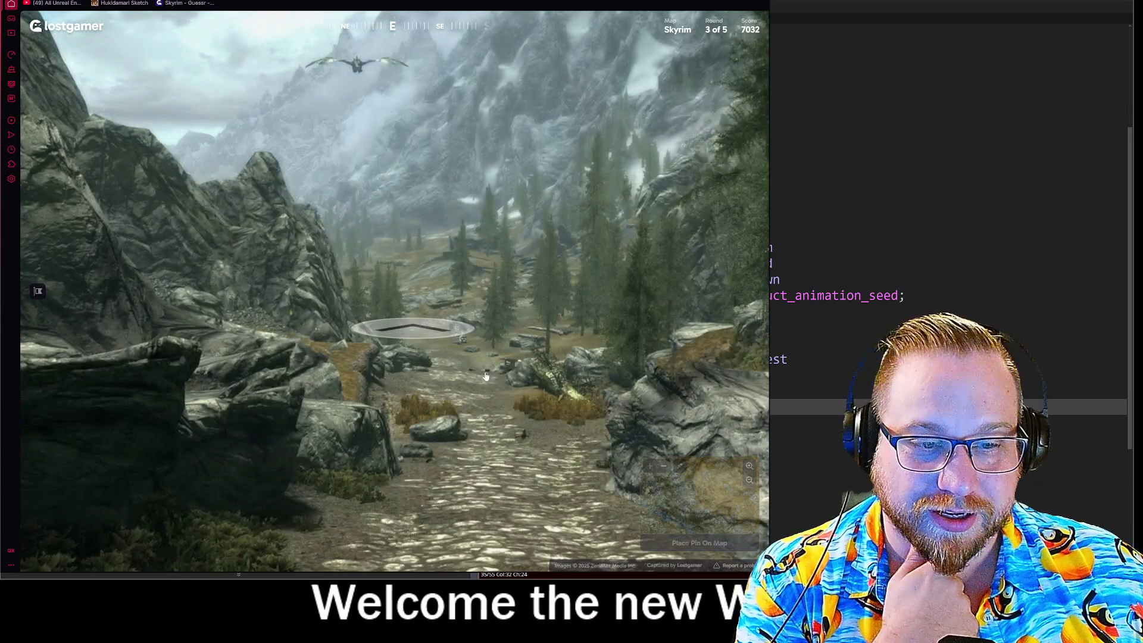
left_click(476, 366)
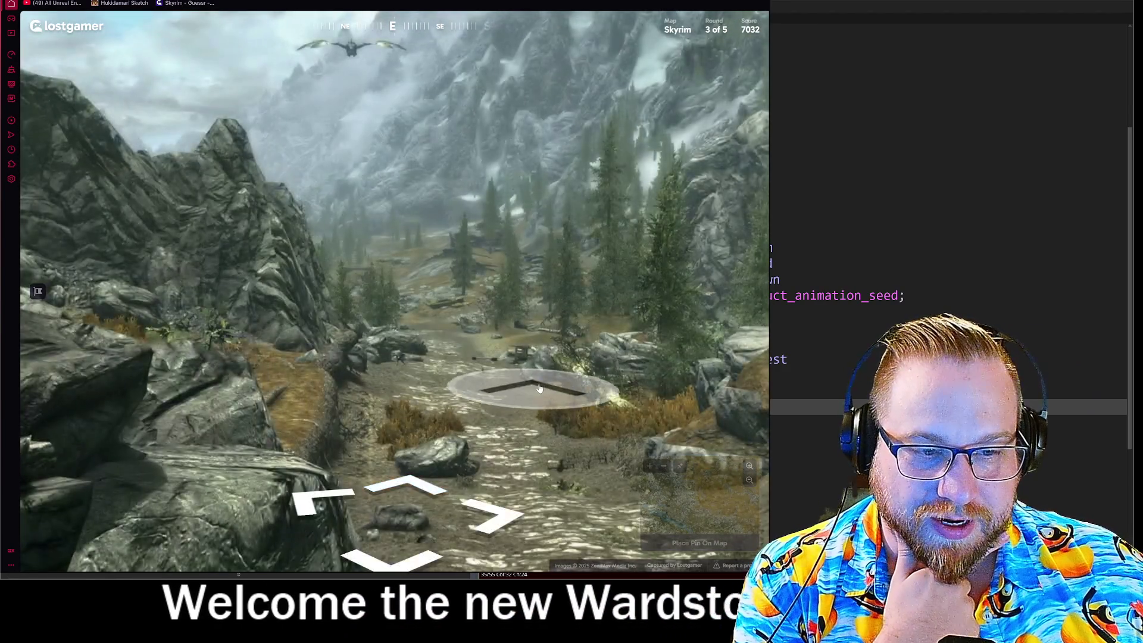
left_click(536, 390)
left_click(325, 320)
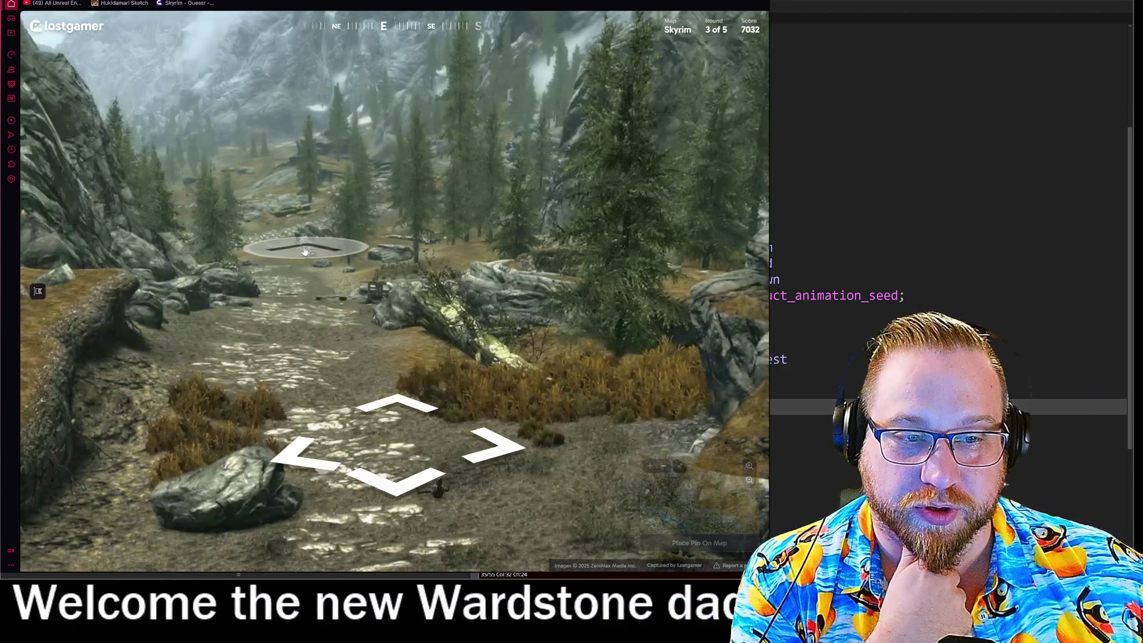
left_click(303, 247)
left_click(292, 247)
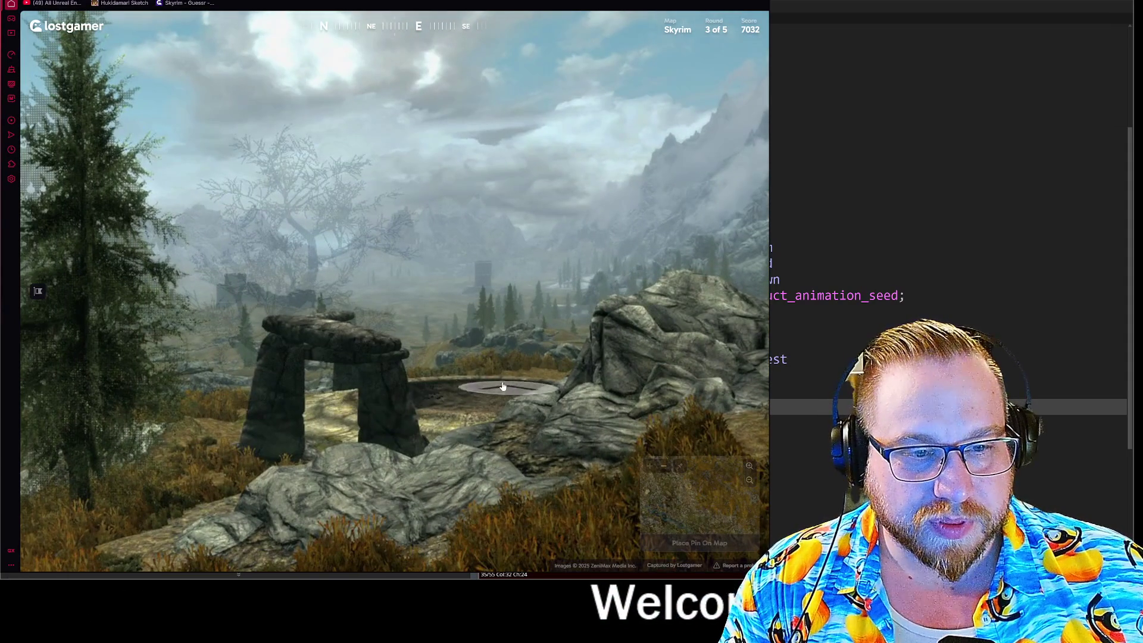
- Advance toward the distant tower and into the valley, ending beside the stone arch
left_click(471, 358)
left_click(472, 401)
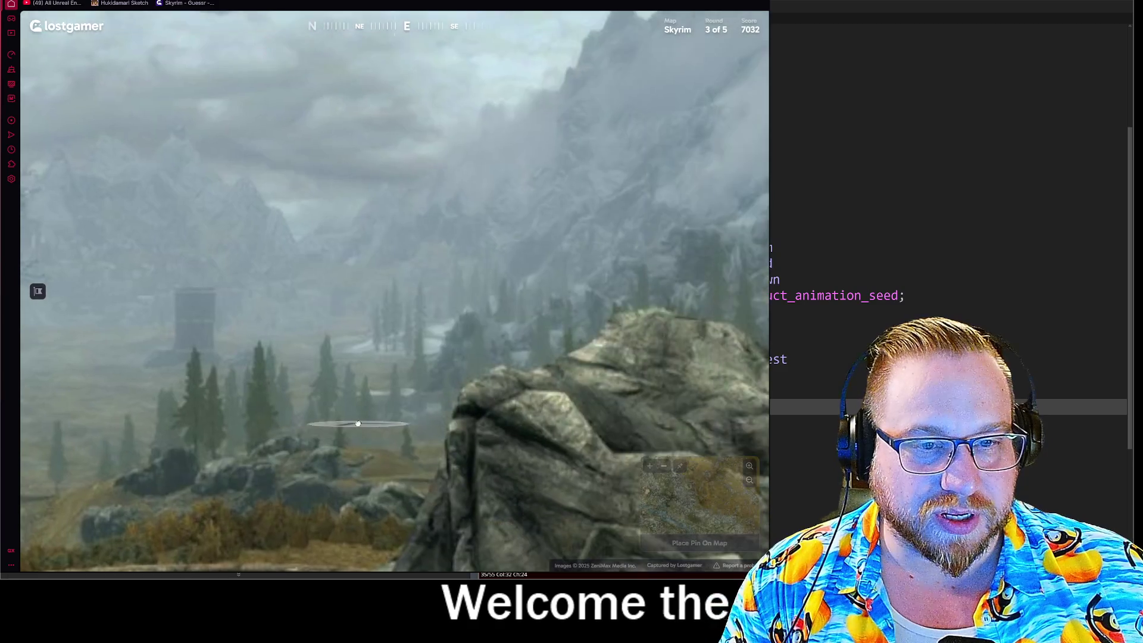
left_click(359, 413)
left_click(276, 387)
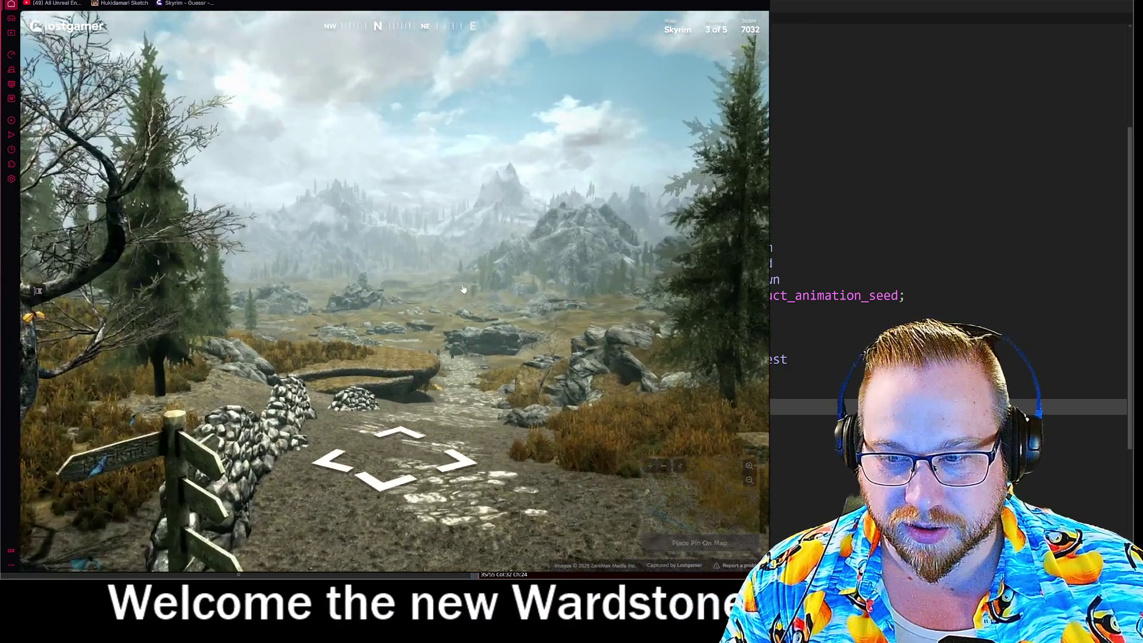
left_click(463, 289)
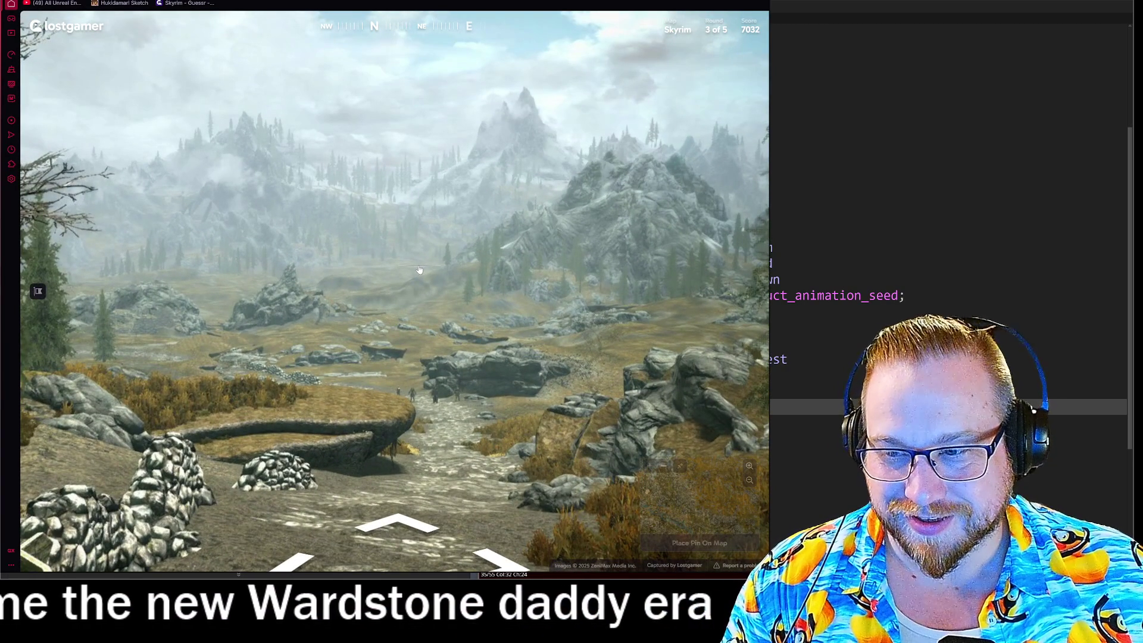
left_click(374, 256)
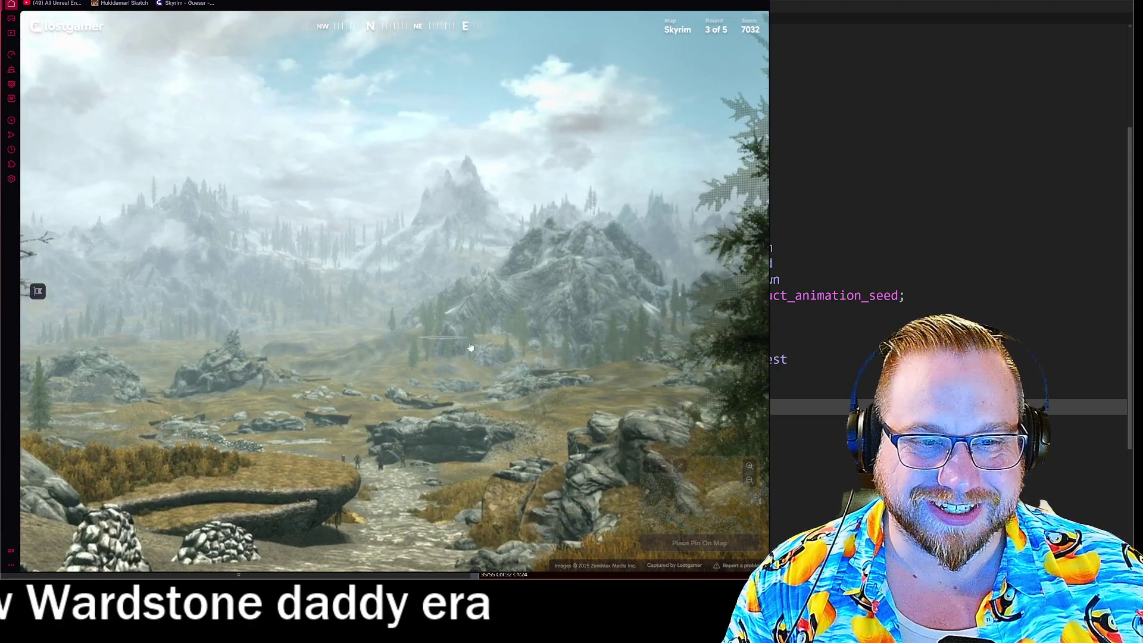
left_click(470, 347)
mouse_move(420, 294)
left_mouse_down()
mouse_move(459, 314)
mouse_move(238, 342)
left_mouse_up()
left_click(238, 342)
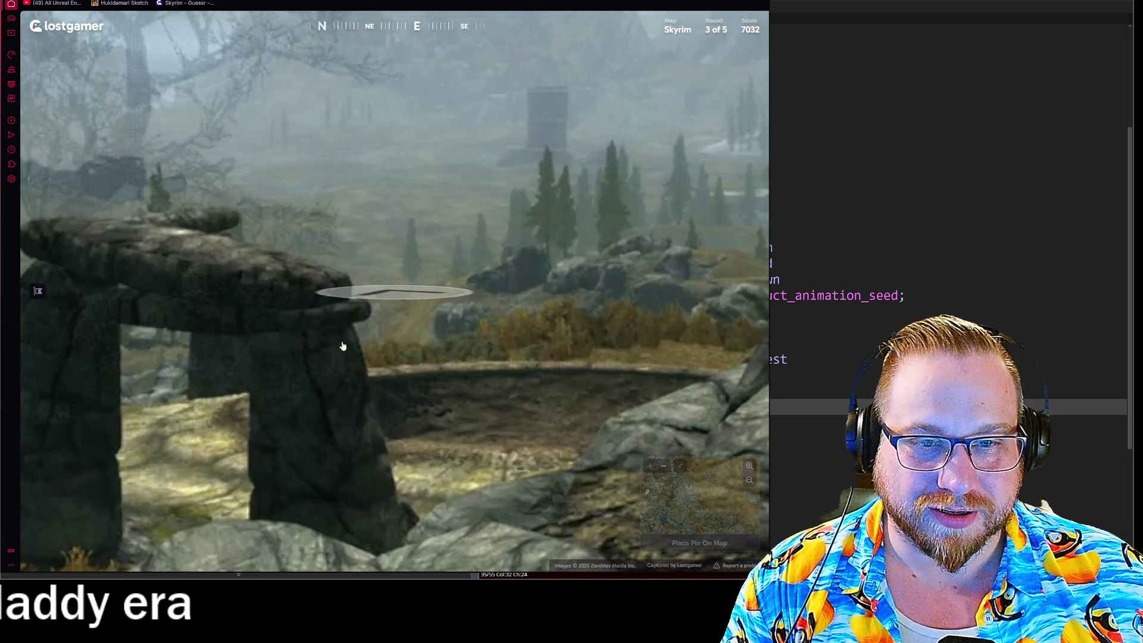
left_click(342, 345)
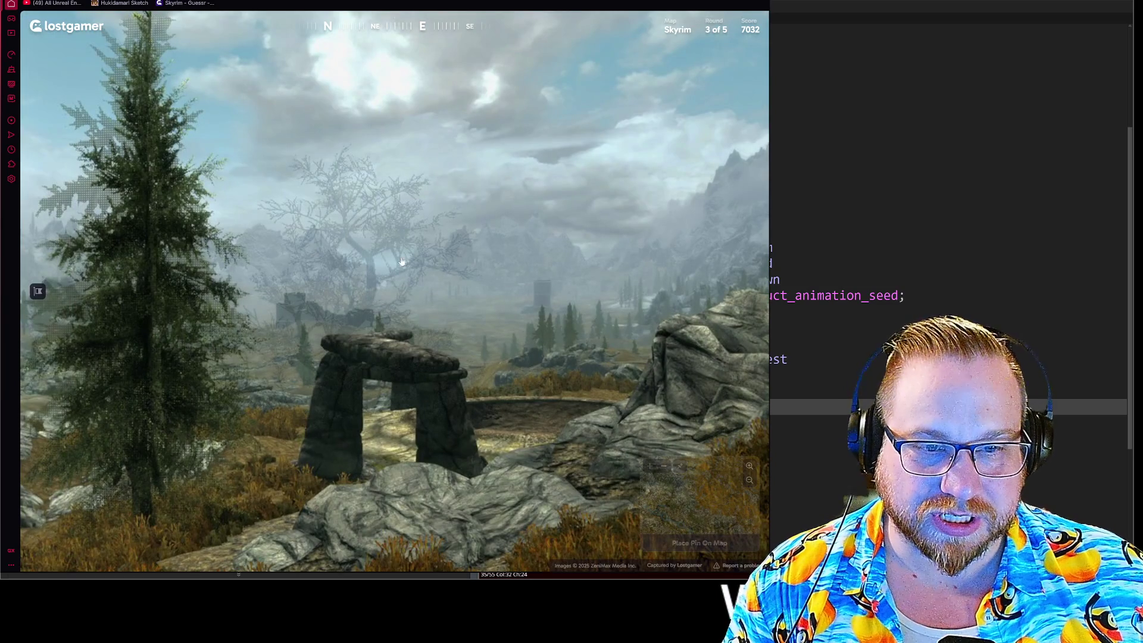
- Turn toward the wardstone ruins, walk to the arch, and tilt the view down to the grass
mouse_move(611, 442)
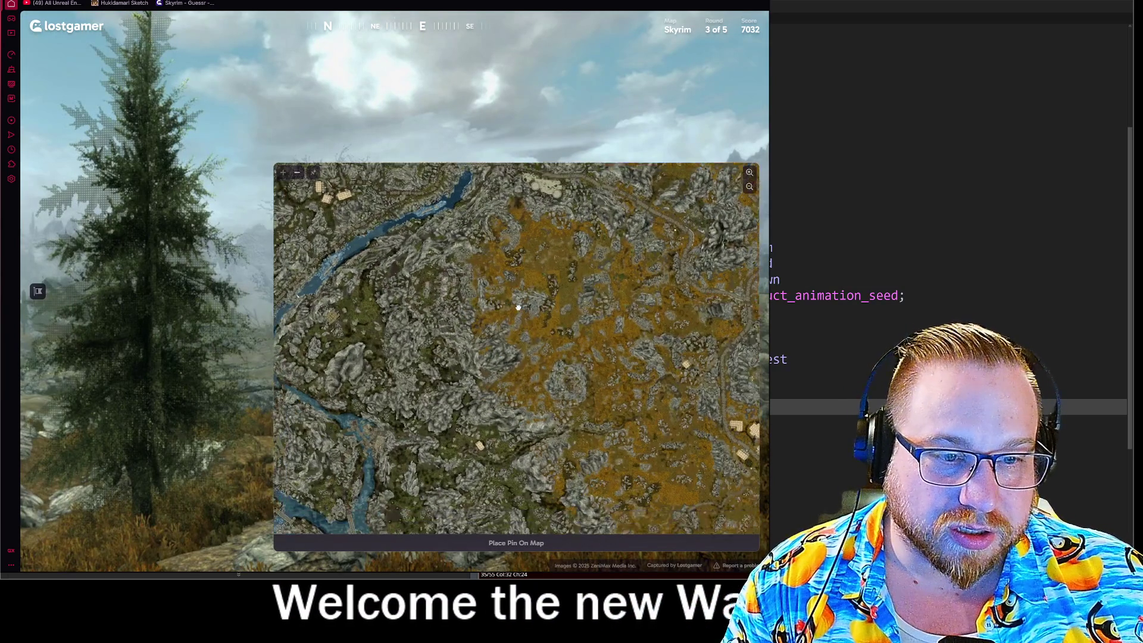
mouse_move(126, 337)
left_mouse_down()
mouse_move(260, 265)
mouse_move(102, 214)
mouse_move(238, 238)
mouse_move(371, 238)
left_mouse_up()
left_click(371, 238)
mouse_move(655, 506)
scroll(509, 351, "up", 5)
scroll(460, 274, "down", 2)
mouse_move(542, 488)
left_mouse_down()
mouse_move(399, 393)
mouse_move(398, 506)
left_mouse_up()
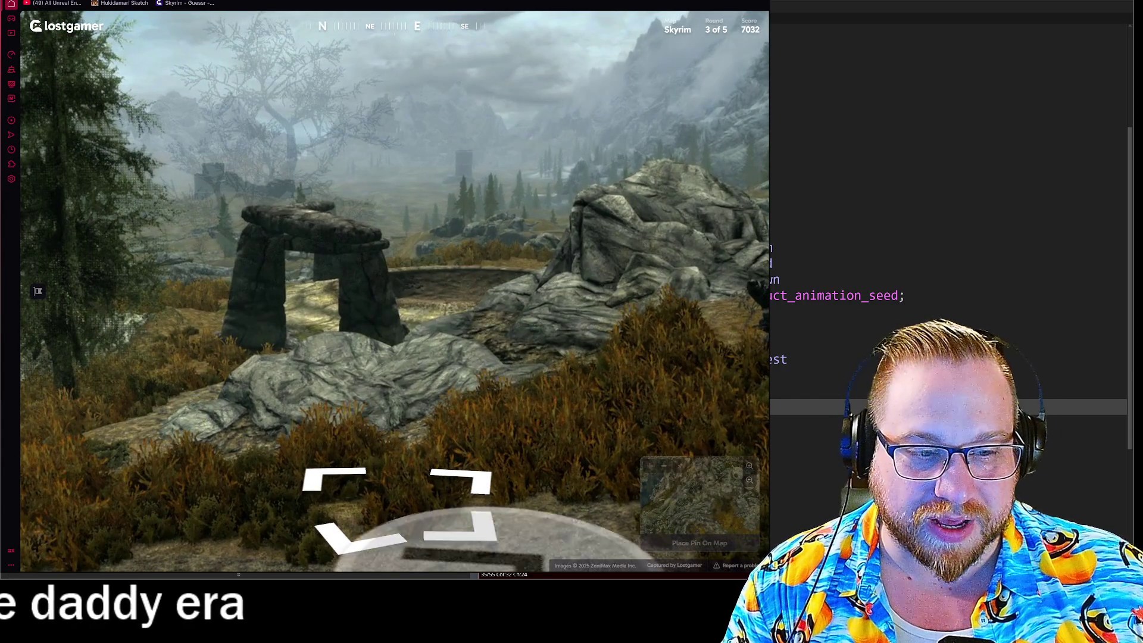
- Pan the map around the river, town and orange tundra, then turn south toward the rocky peaks
mouse_move(520, 393)
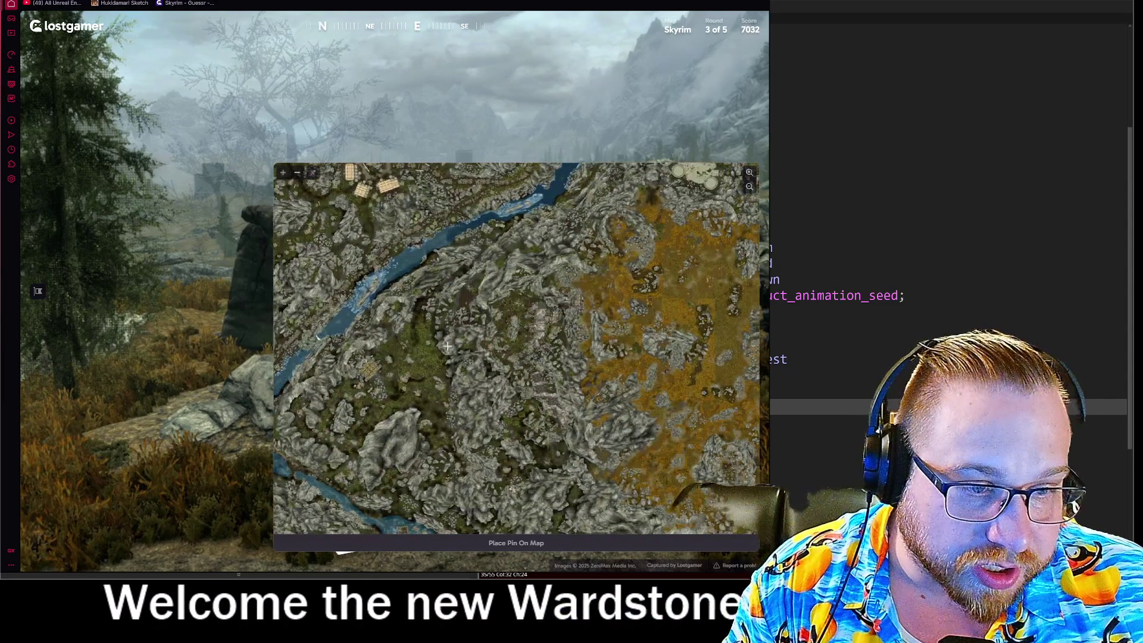
left_click_drag(398, 219, 504, 362)
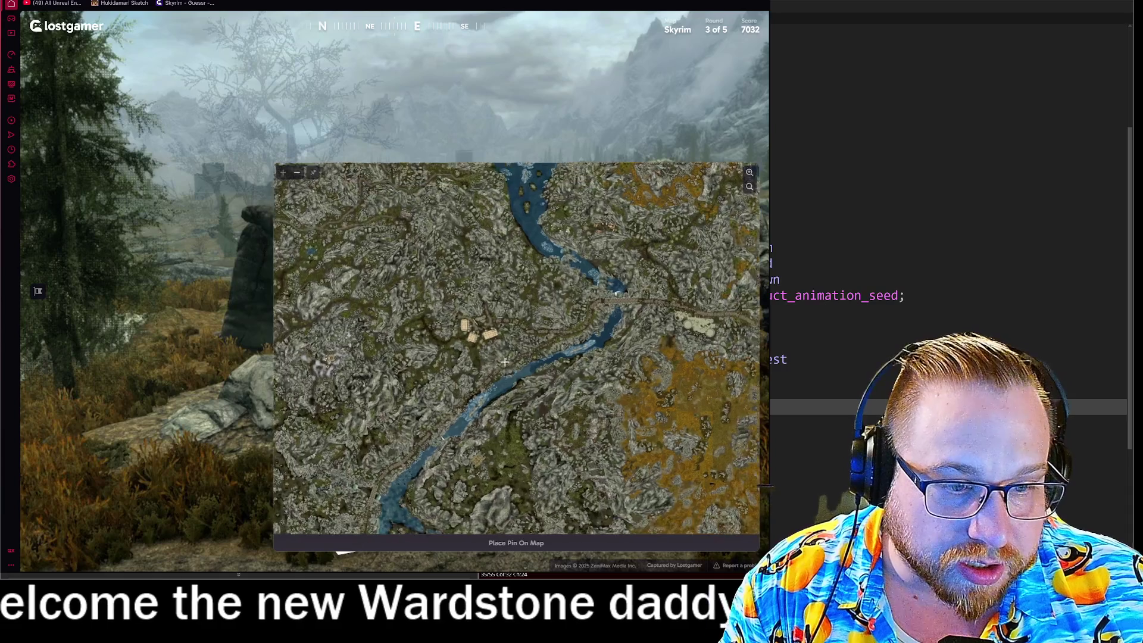
mouse_move(628, 527)
left_mouse_down()
mouse_move(618, 382)
mouse_move(506, 357)
left_mouse_up()
mouse_move(708, 416)
left_mouse_down()
mouse_move(588, 392)
mouse_move(791, 291)
left_mouse_up()
left_click_drag(686, 487, 570, 306)
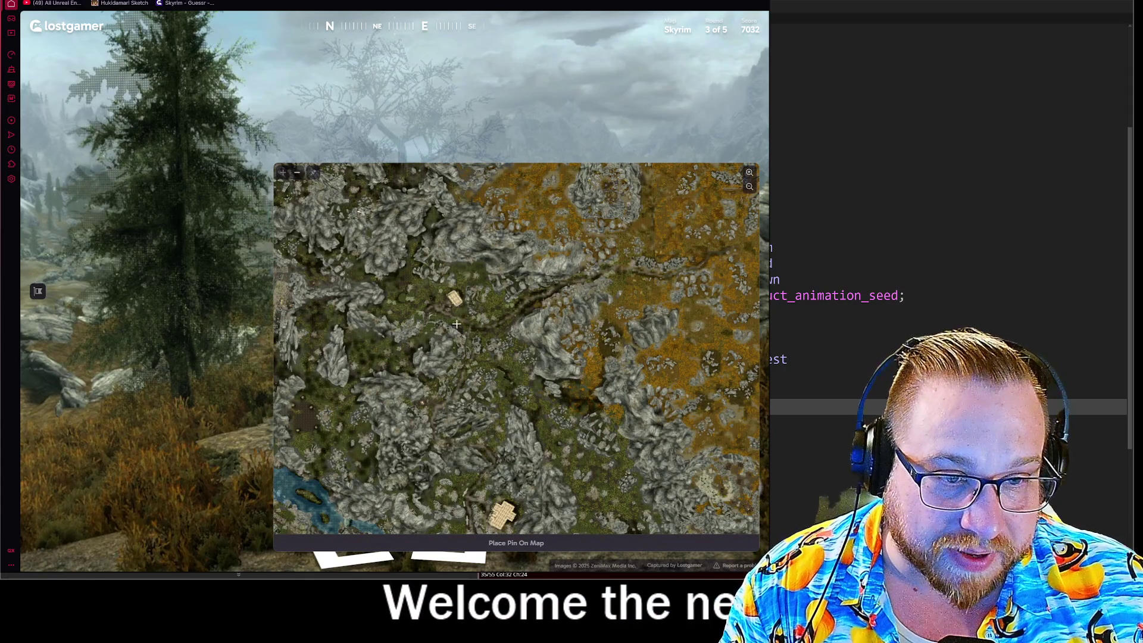
left_click_drag(238, 256, 627, 253)
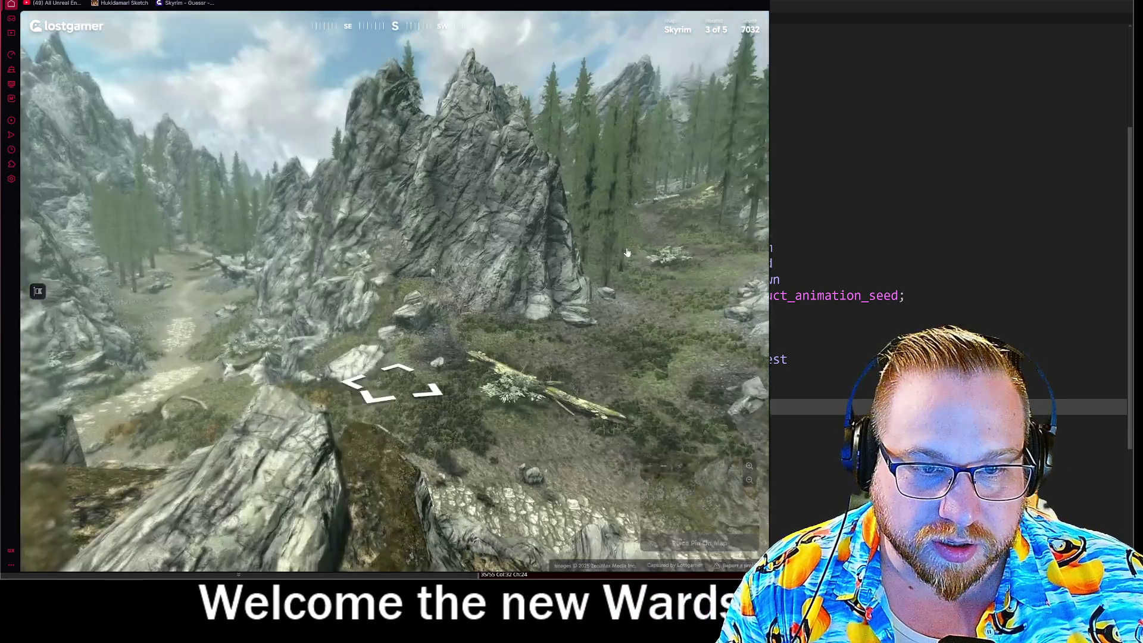
left_click(627, 253)
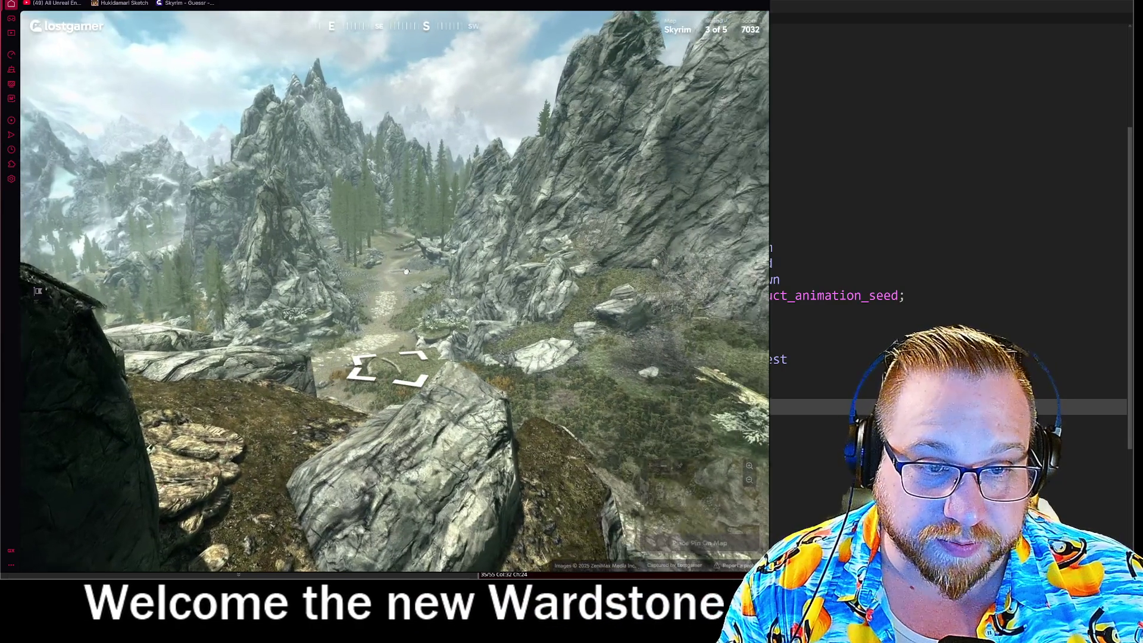
- Search the map across the north-eastern tundra and a river town, then turn the view west
scroll(514, 304, "up", 3)
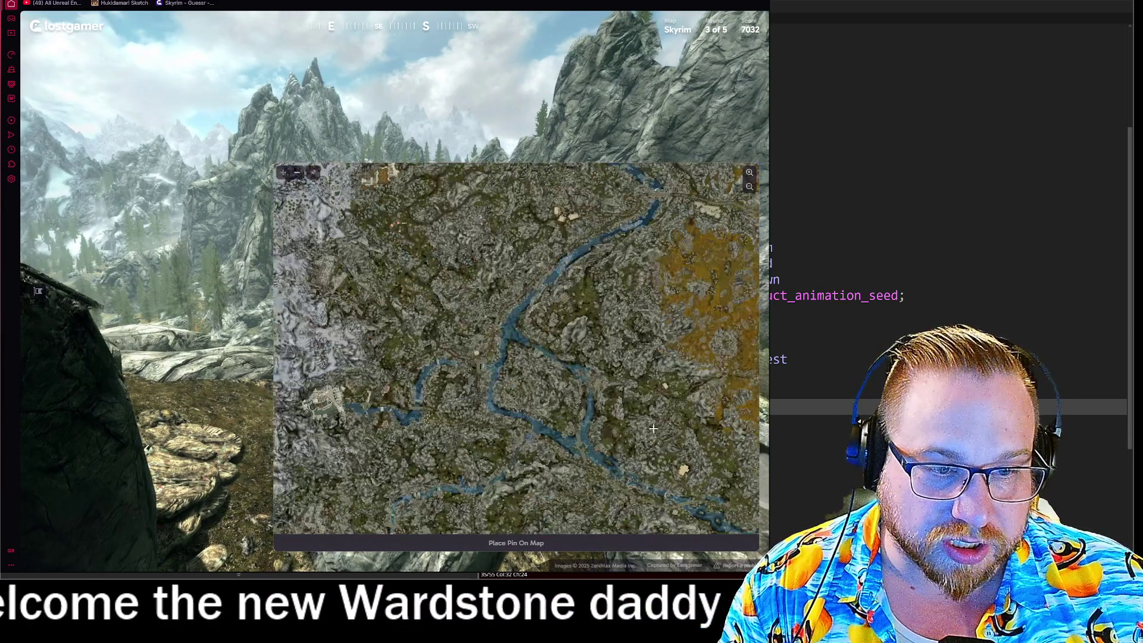
left_click_drag(514, 305, 290, 418)
scroll(290, 418, "down", 2)
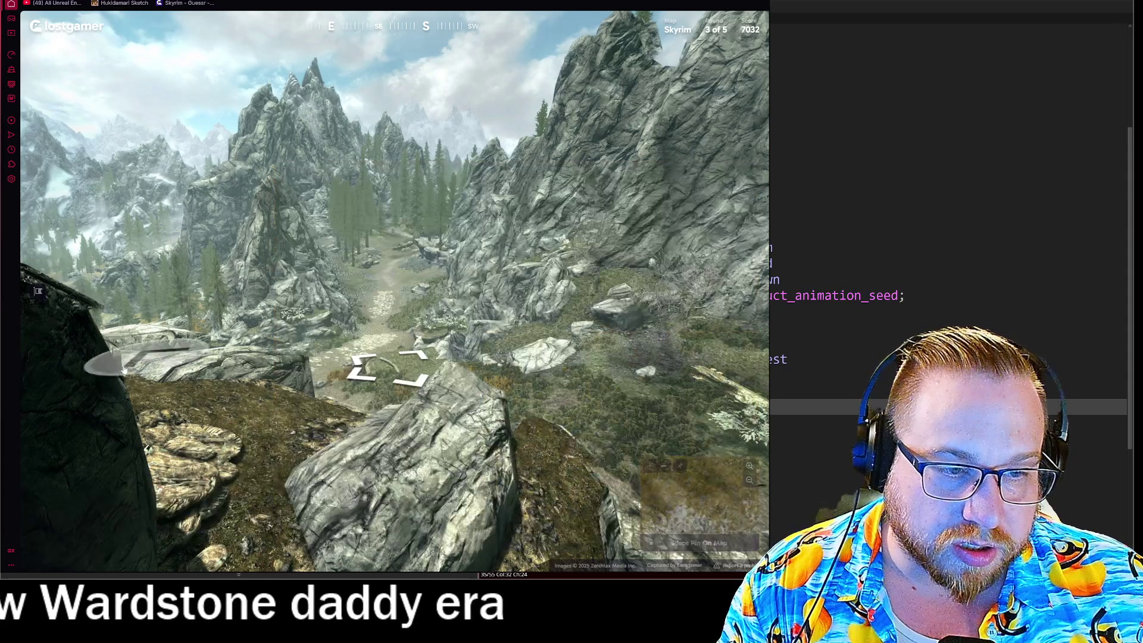
mouse_move(703, 494)
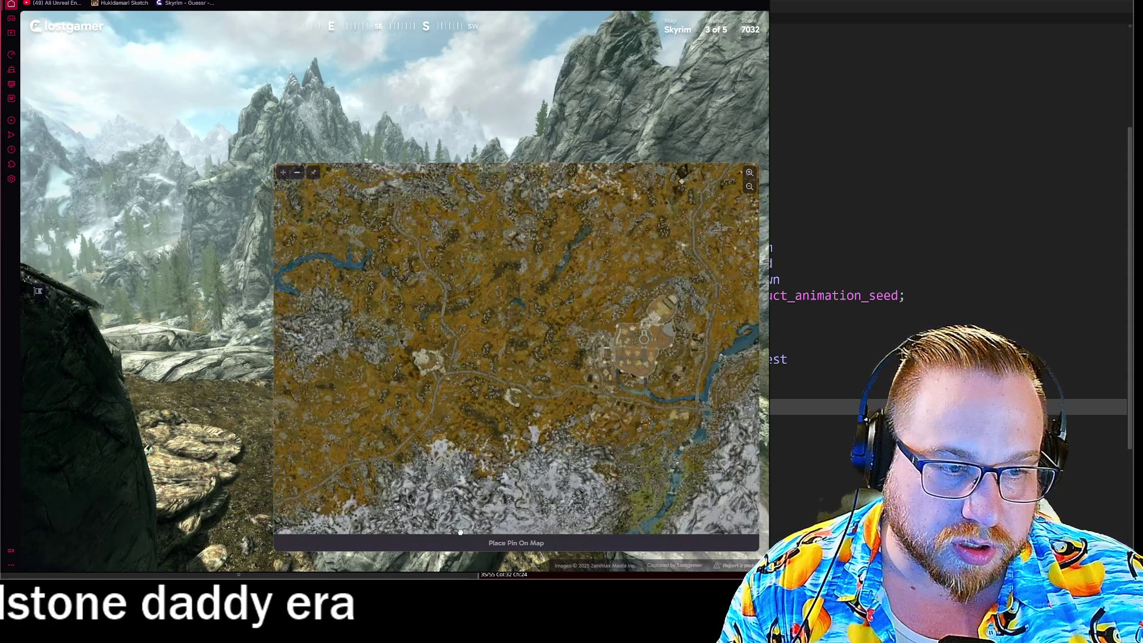
left_click_drag(741, 364, 644, 378)
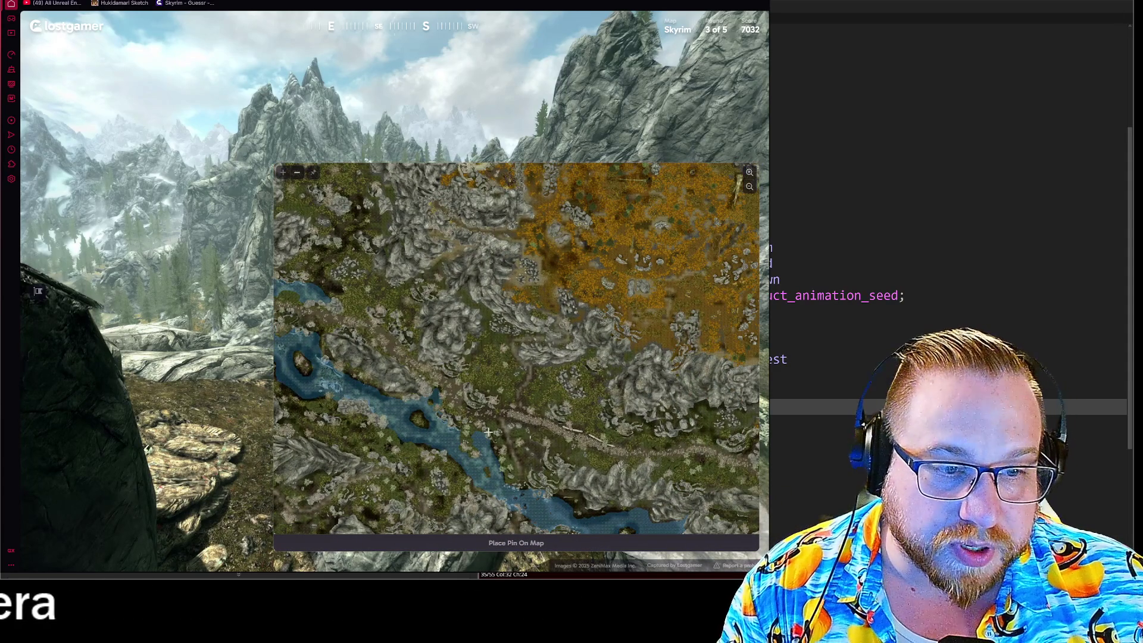
mouse_move(417, 380)
left_mouse_down()
mouse_move(383, 378)
mouse_move(398, 347)
mouse_move(586, 376)
left_mouse_up()
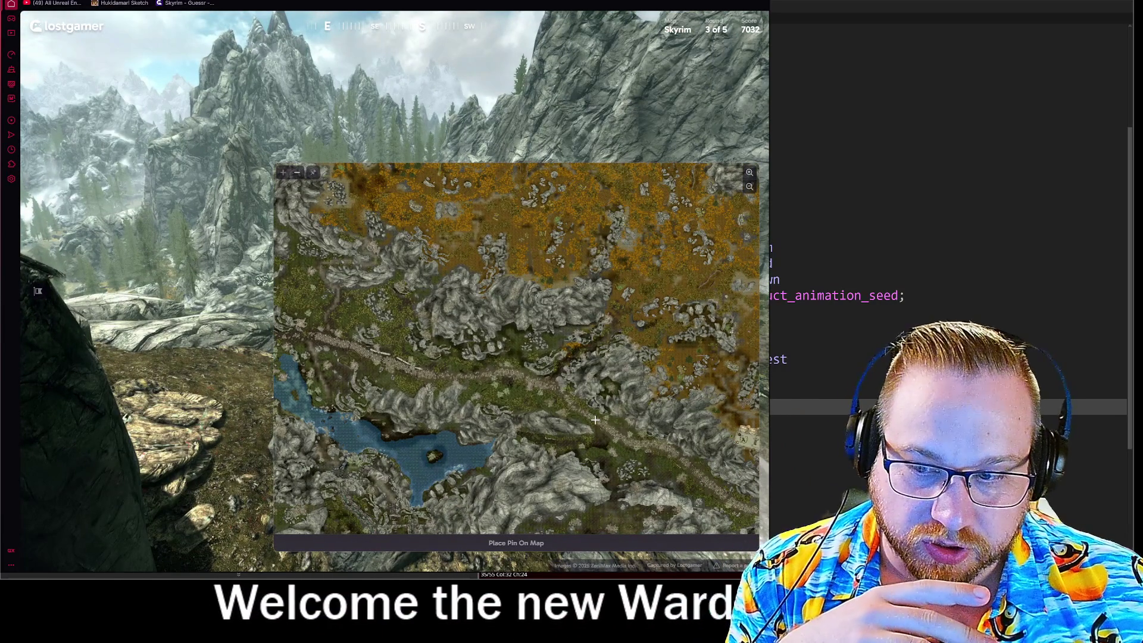
- Pan and zoom the map around the lake and town, then face west looking down at the cliff
left_click_drag(574, 412, 573, 406)
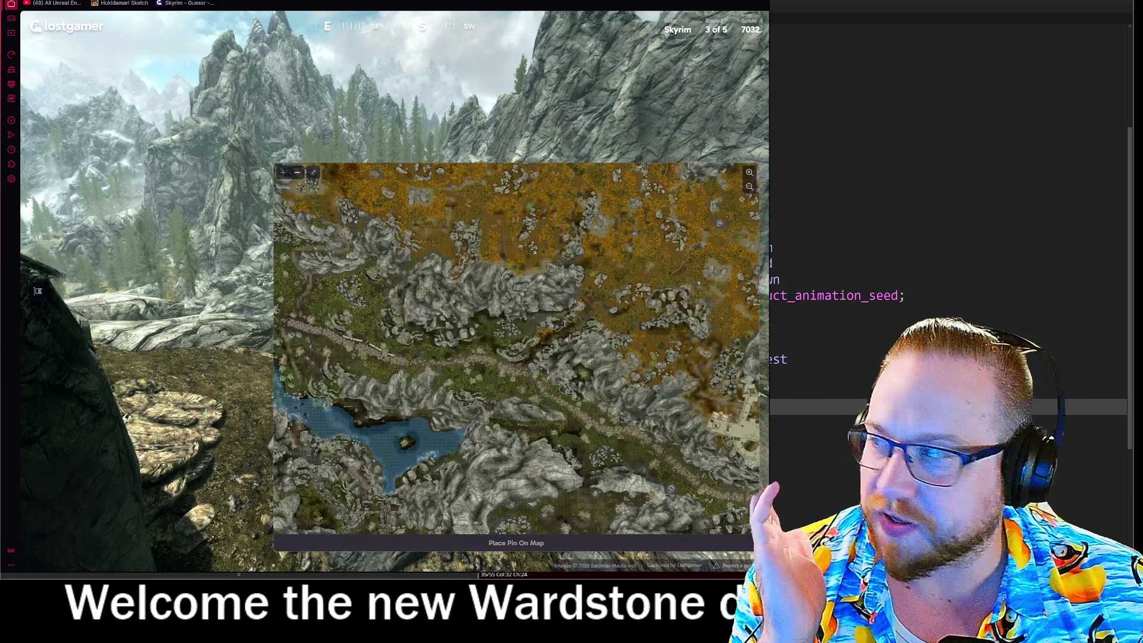
mouse_move(567, 336)
left_mouse_down()
mouse_move(476, 267)
mouse_move(453, 214)
mouse_move(380, 208)
mouse_move(399, 249)
mouse_move(381, 190)
mouse_move(395, 179)
mouse_move(457, 398)
mouse_move(509, 452)
mouse_move(484, 343)
mouse_move(505, 416)
mouse_move(549, 416)
left_mouse_up()
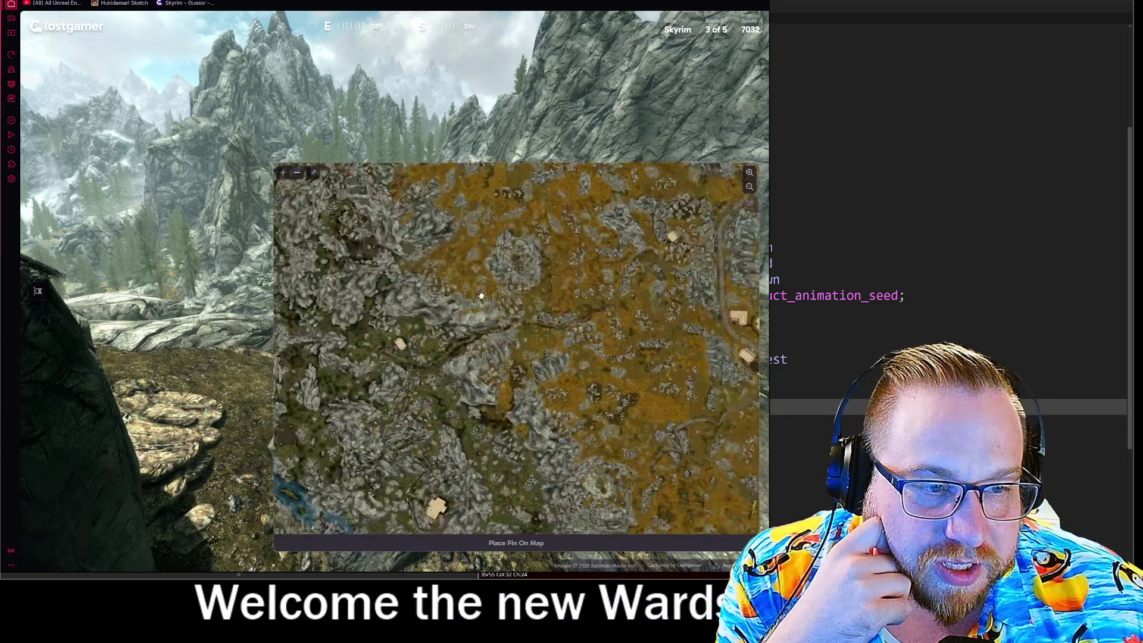
scroll(521, 405, "up", 5)
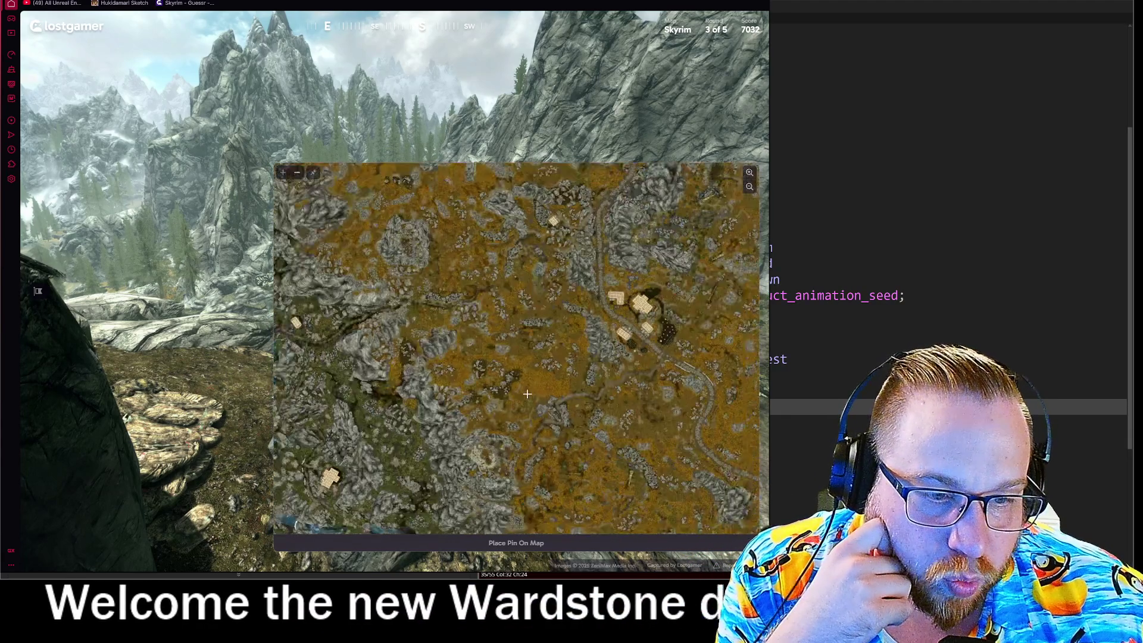
scroll(525, 393, "down", 3)
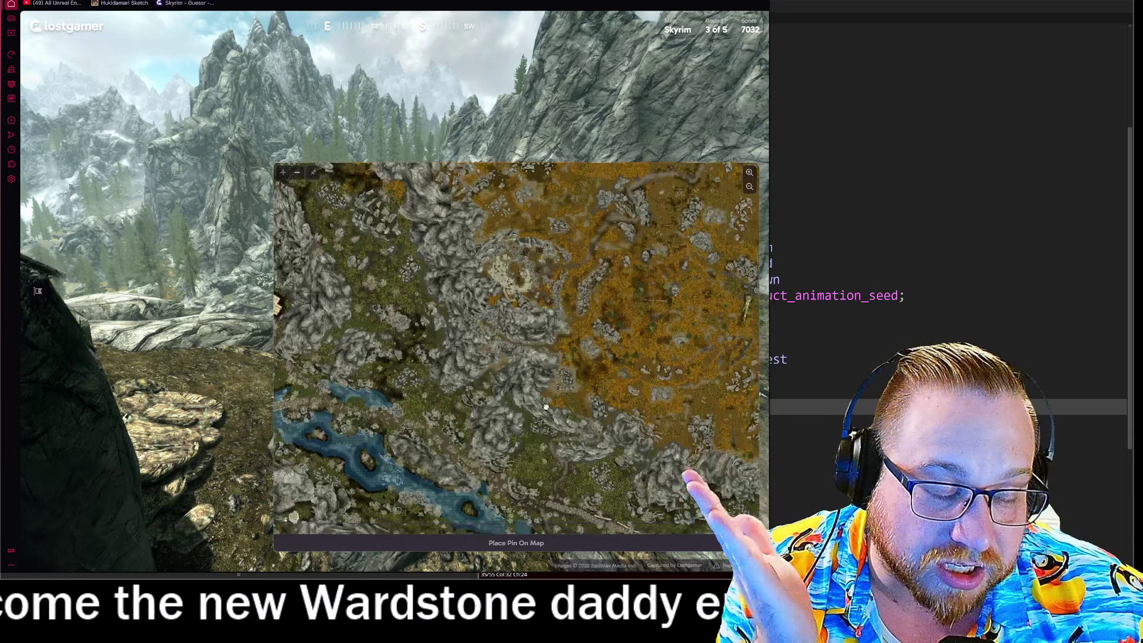
scroll(437, 327, "up", 3)
left_click_drag(554, 429, 476, 415)
scroll(477, 414, "down", 2)
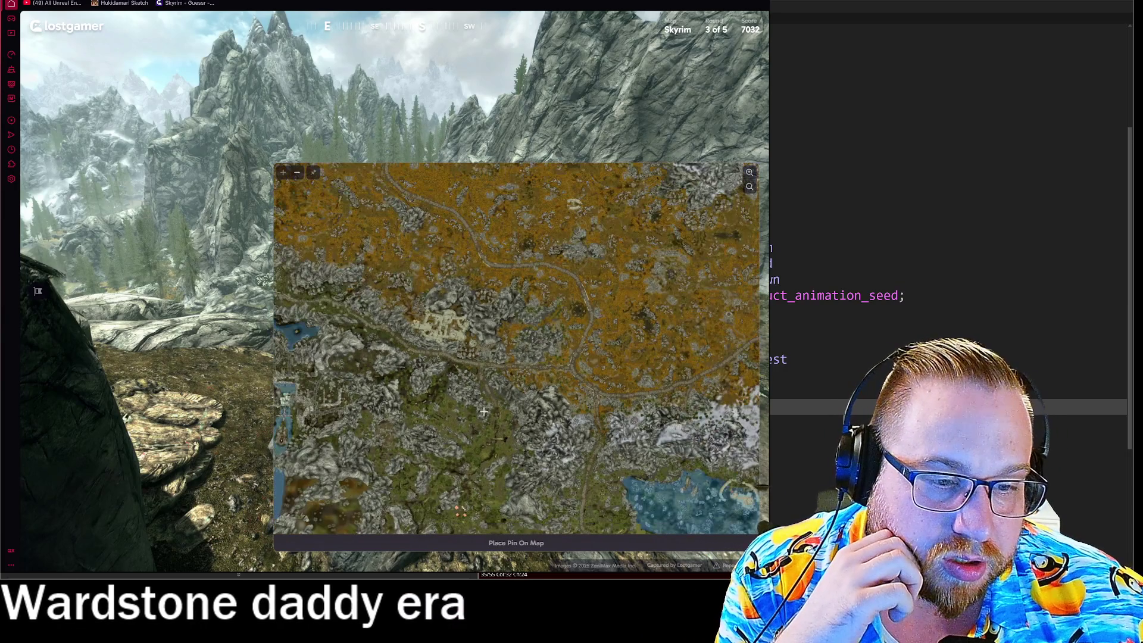
left_click_drag(478, 344, 426, 223)
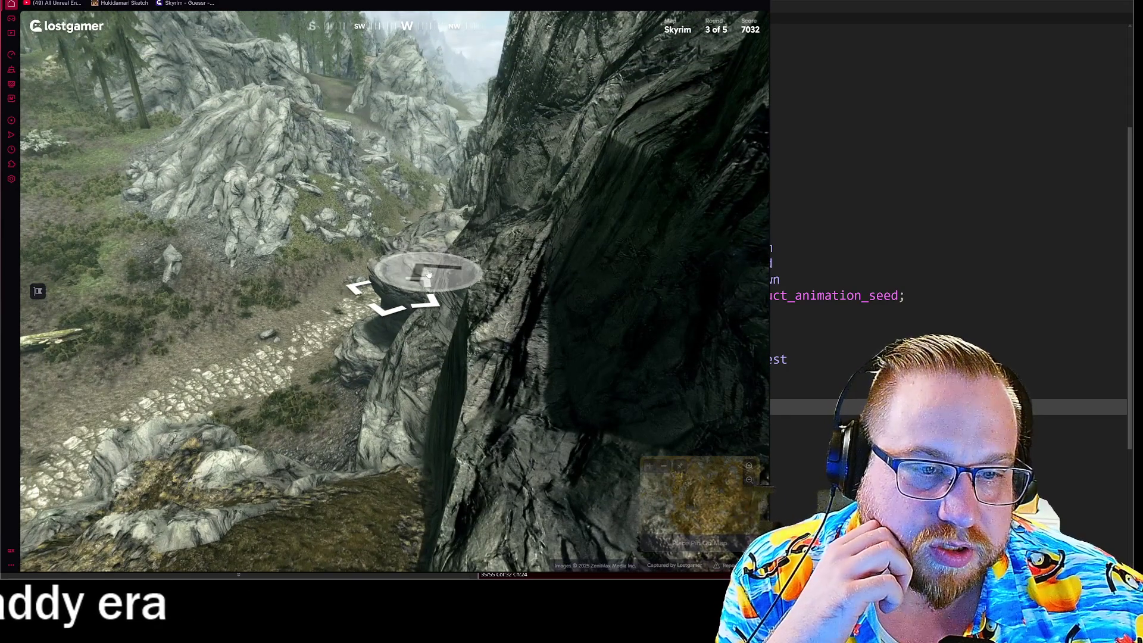
- Walk along the stone path toward the mountains to the spot beside a tree
left_click(427, 273)
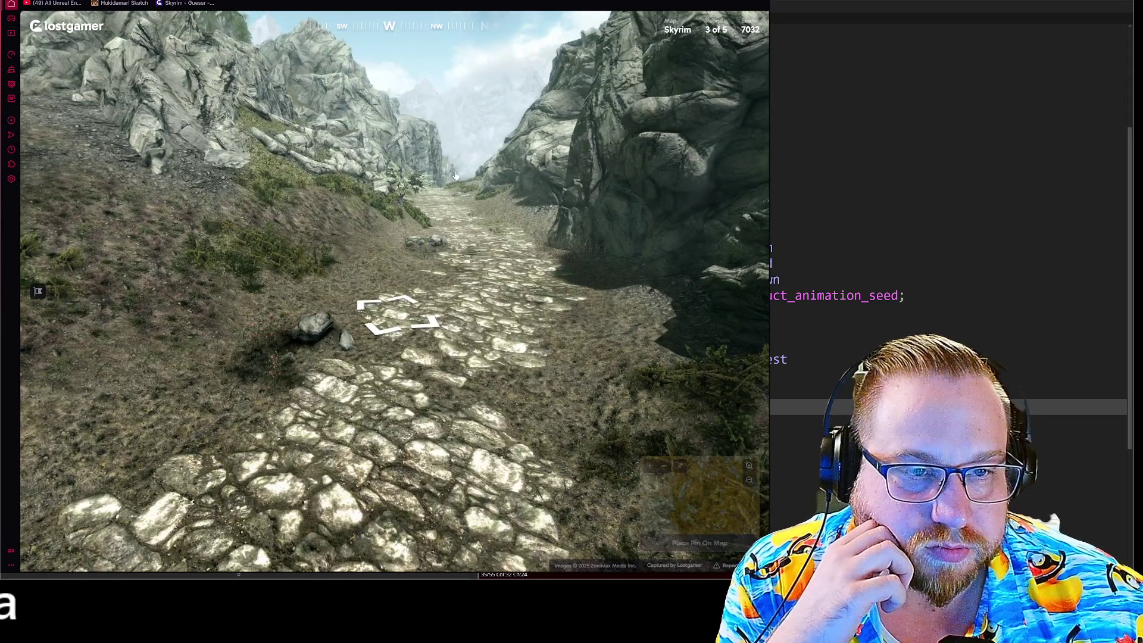
left_click(451, 193)
left_click(507, 228)
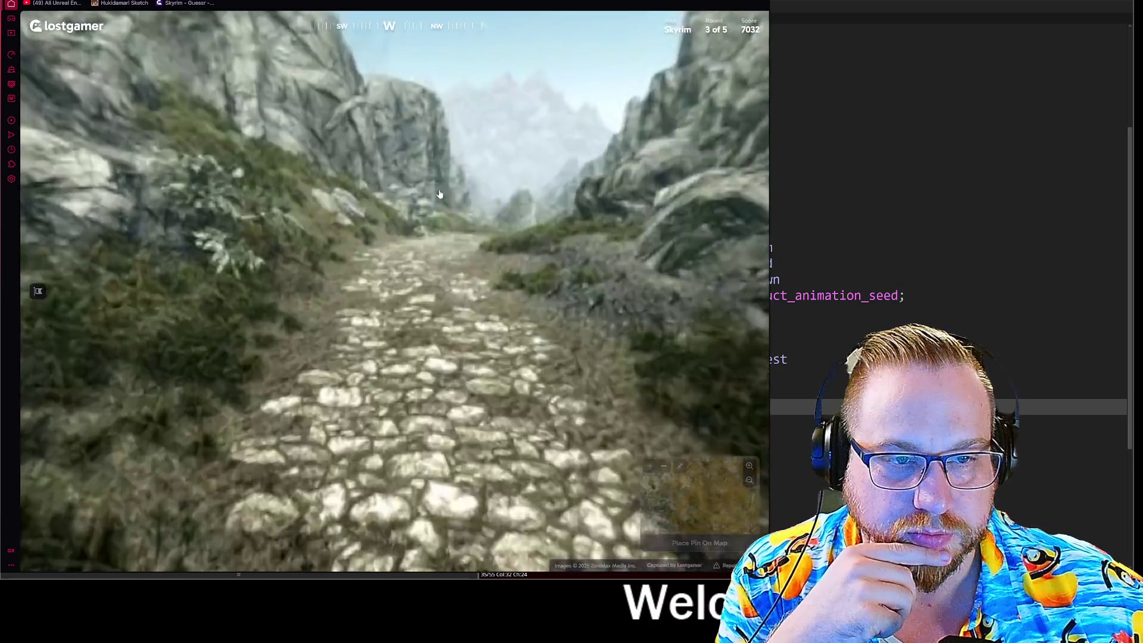
left_click(533, 233)
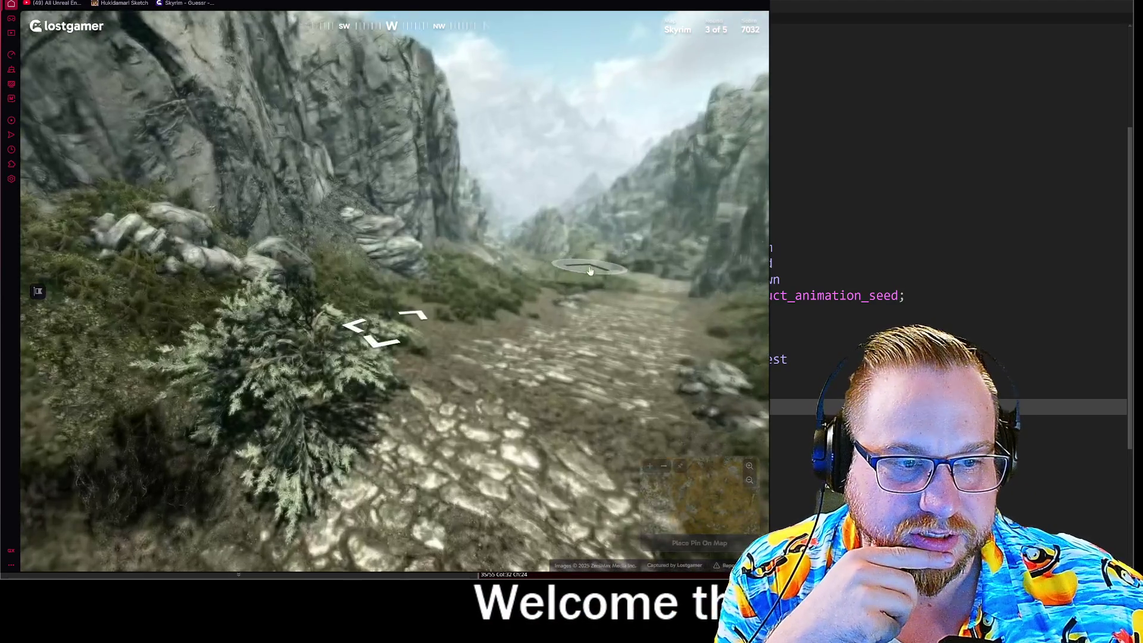
left_click(592, 260)
left_click(589, 260)
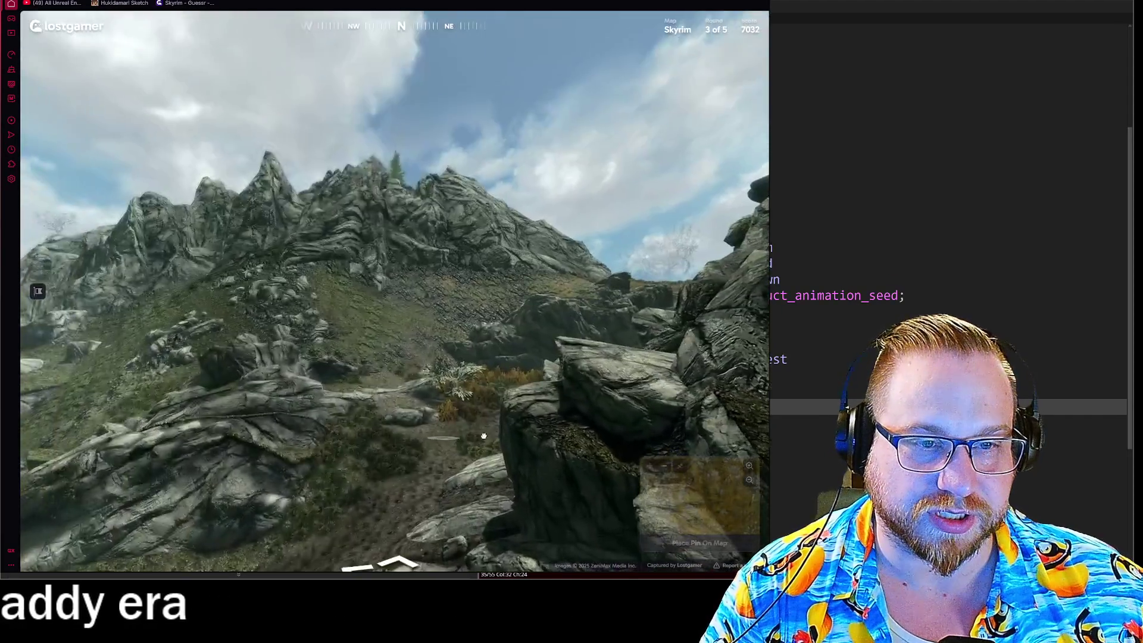
- Continue west down the valley past the mossy ledge and bare tree toward the waterfall
left_click(483, 436)
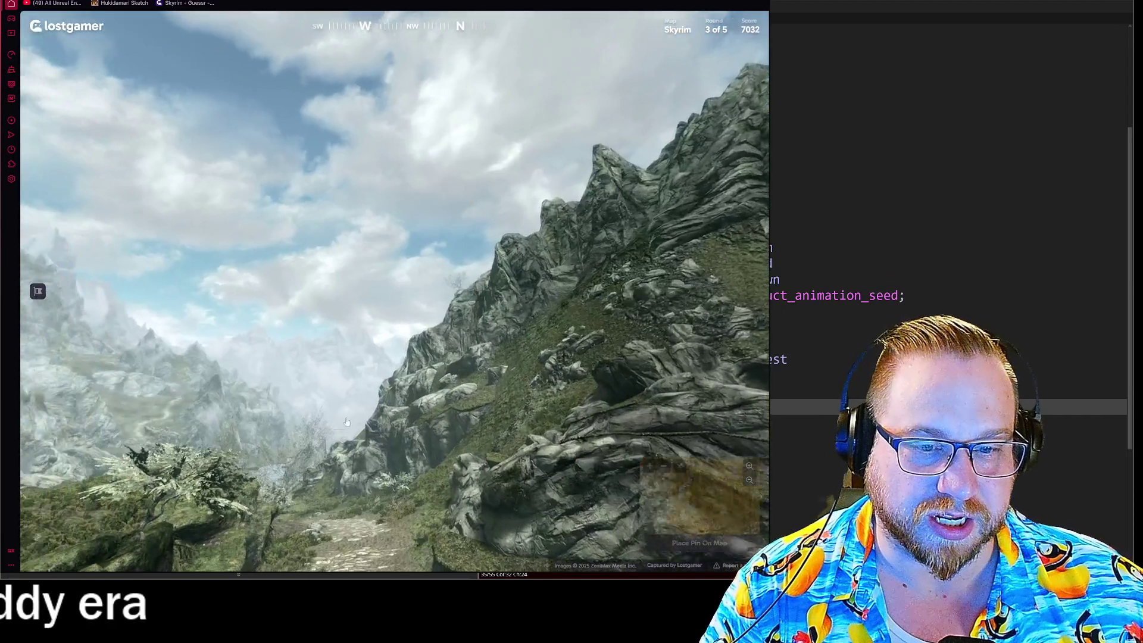
left_click(397, 371)
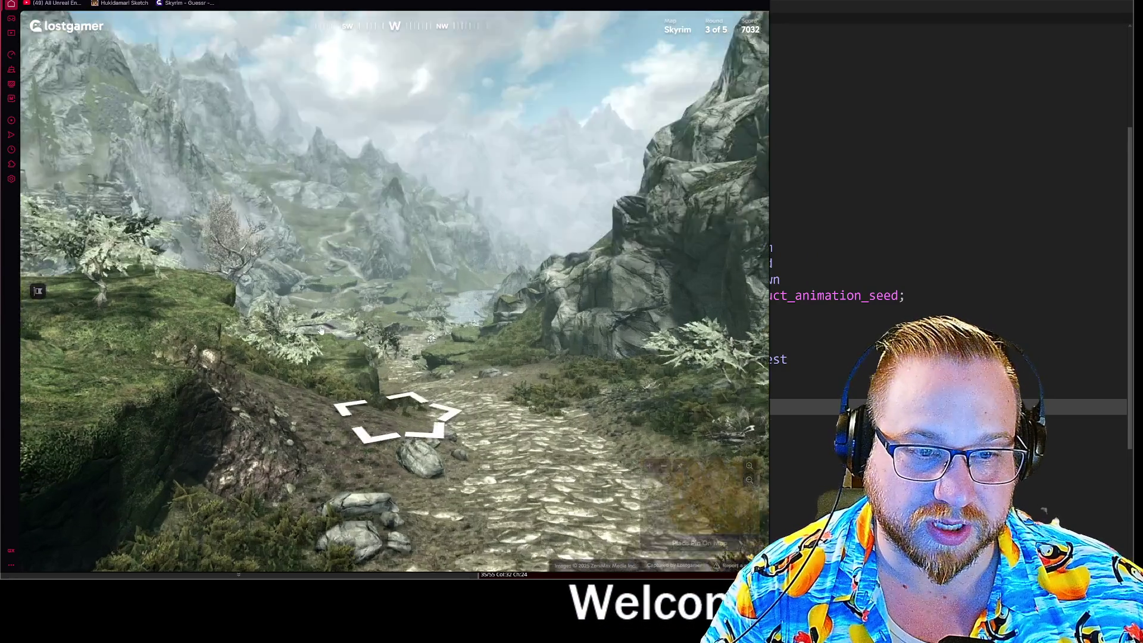
left_click(541, 364)
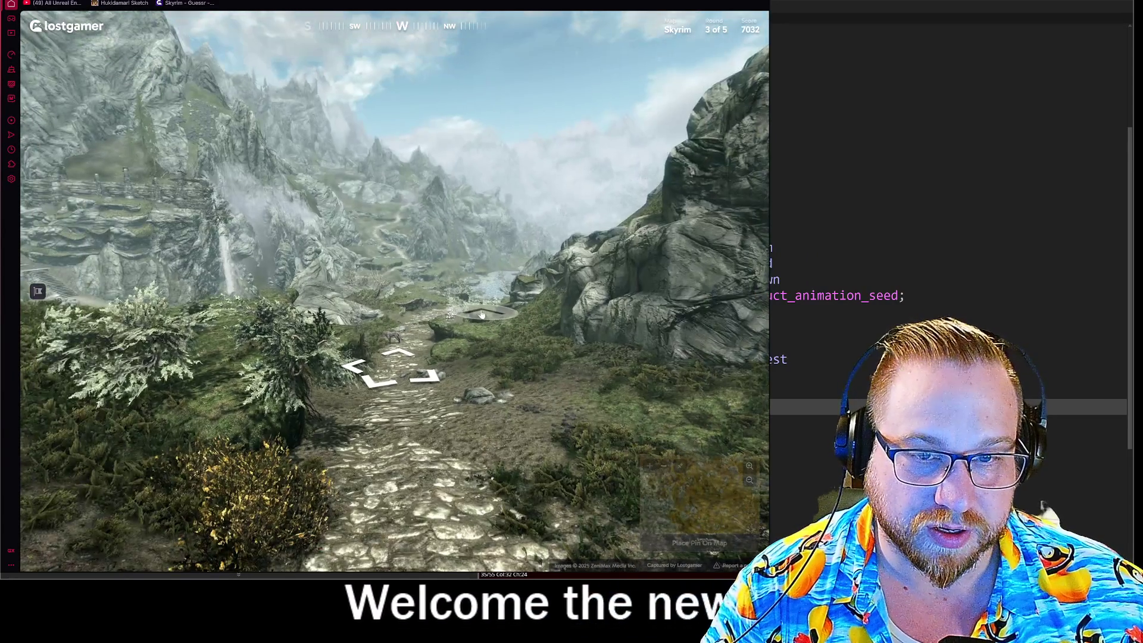
left_click(482, 313)
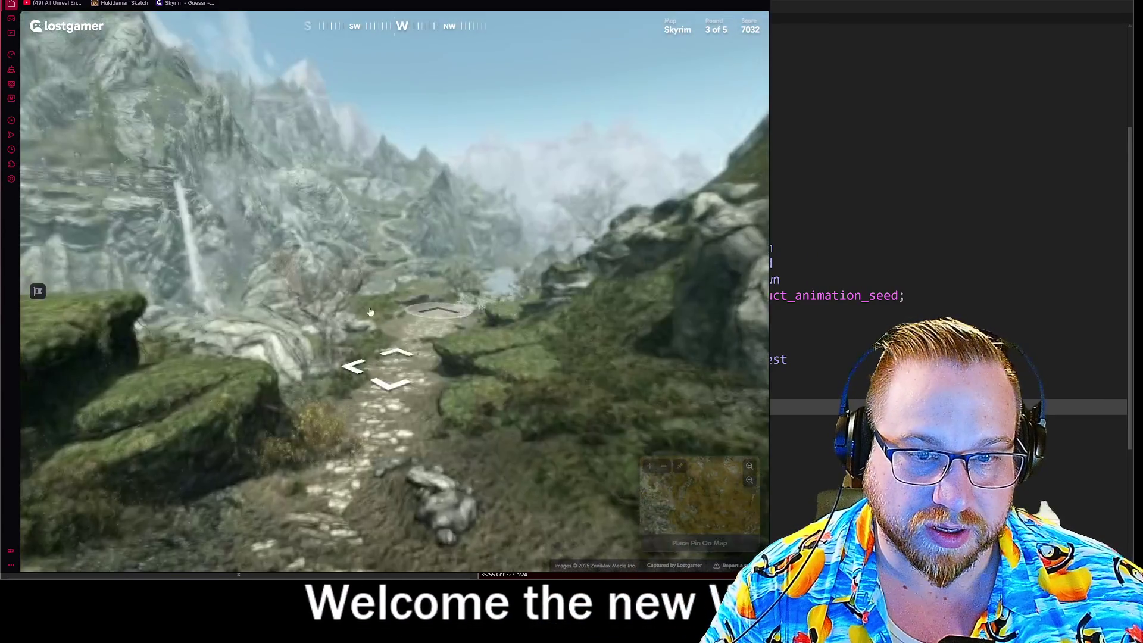
left_click_drag(483, 314, 507, 337)
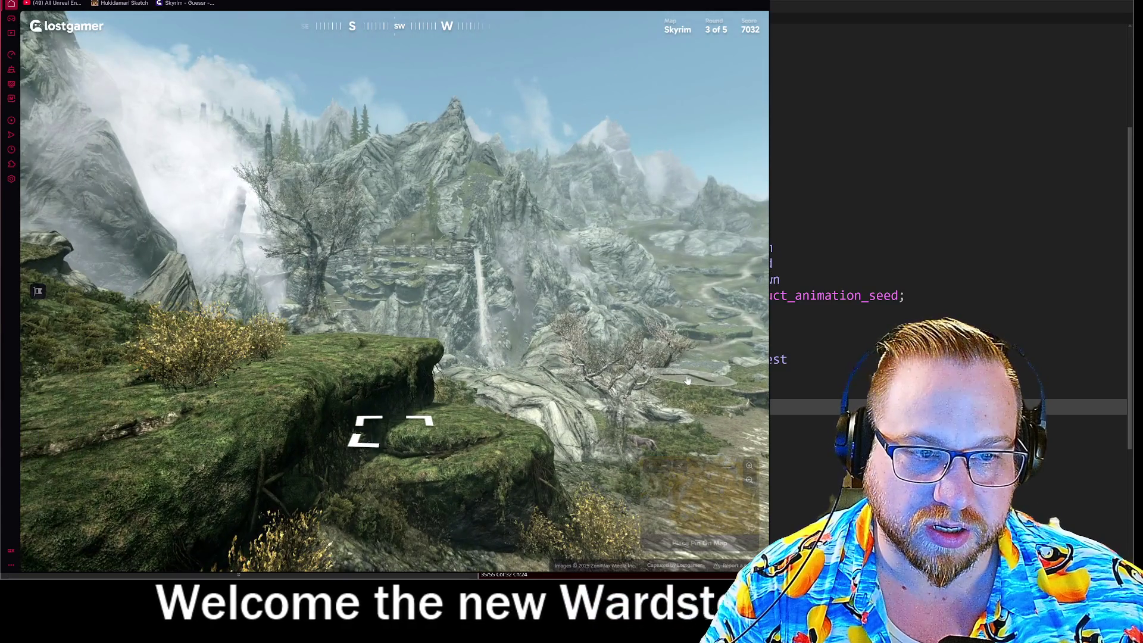
left_click(625, 356)
left_click(326, 314)
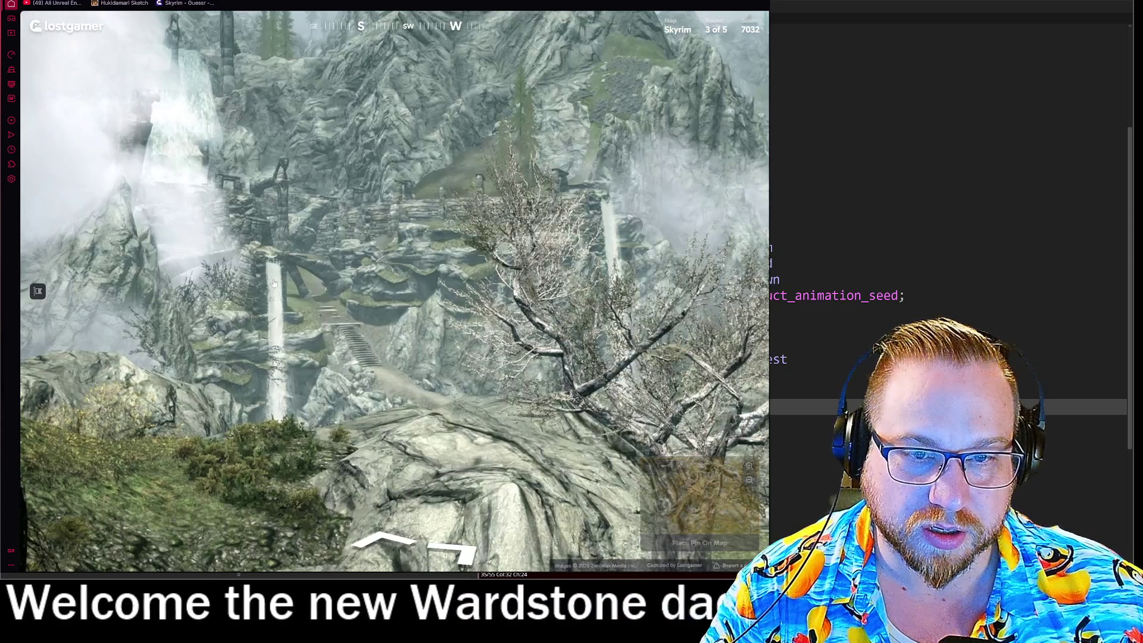
- Pan the Skyrim map to a town and lake and zoom in
mouse_move(571, 405)
mouse_move(571, 405)
left_mouse_down()
mouse_move(401, 330)
mouse_move(442, 294)
mouse_move(401, 277)
mouse_move(548, 316)
left_mouse_up()
scroll(530, 334, "up", 2)
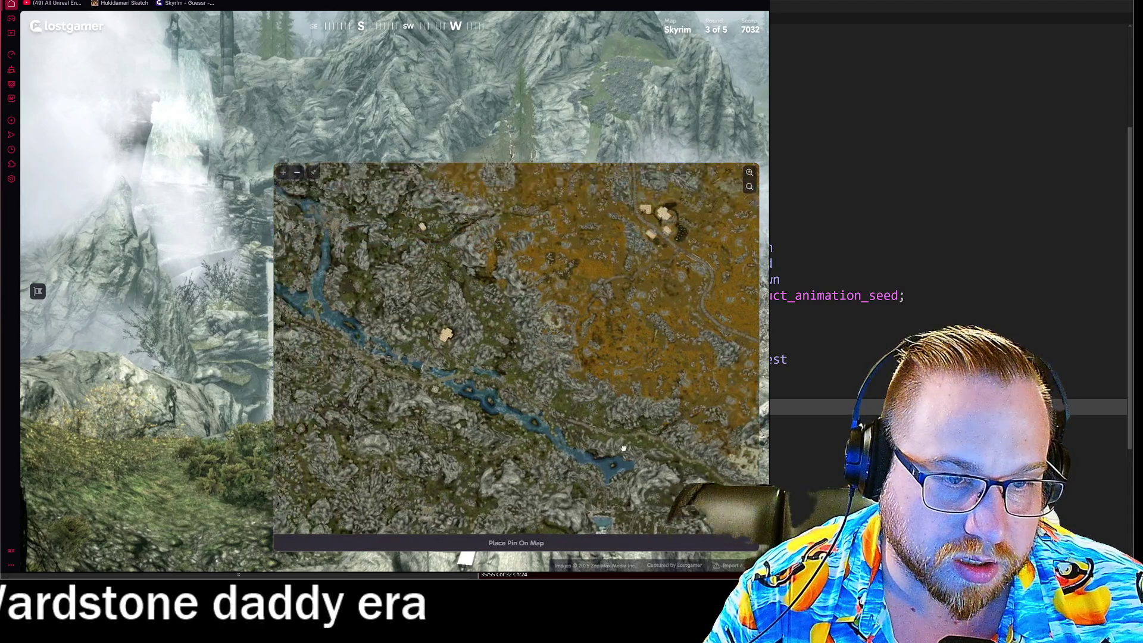
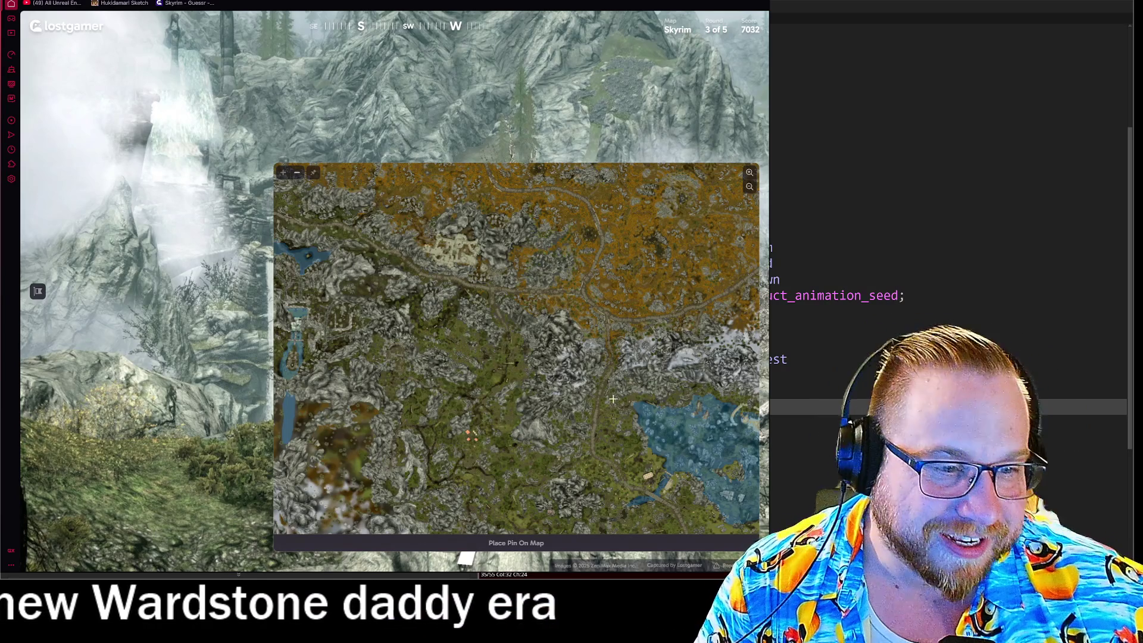
- Pan and zoom the Skyrim minimap to search for the round 3 location
left_click_drag(613, 392, 494, 357)
scroll(595, 333, "up", 2)
scroll(654, 325, "down", 2)
scroll(500, 306, "down", 2)
scroll(503, 305, "up", 2)
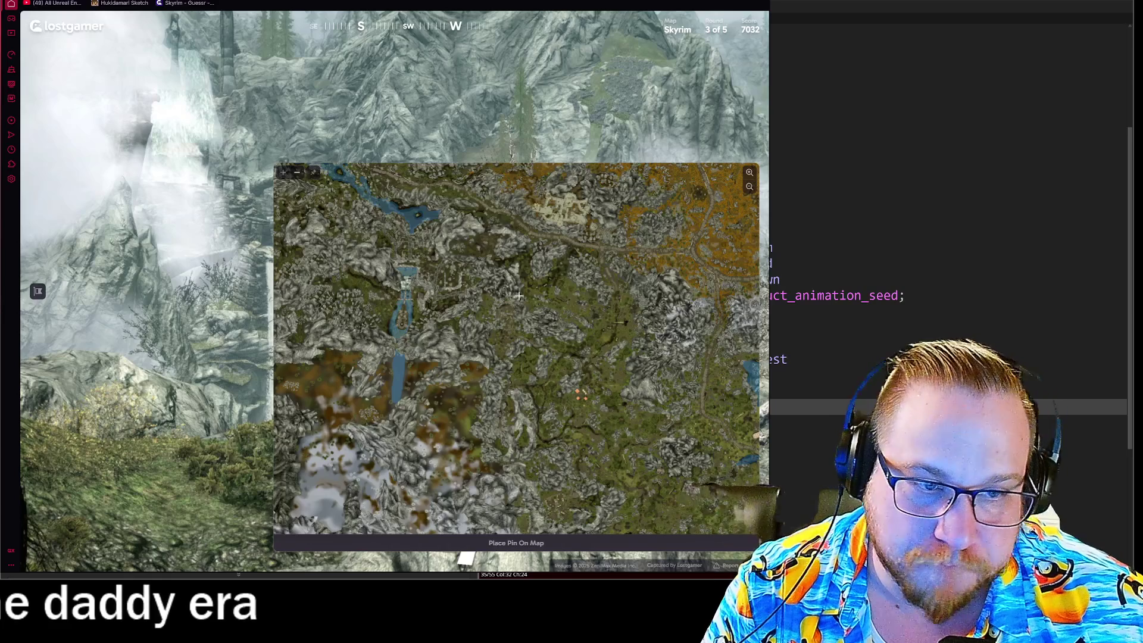
- Line up the guess area, submit the round 3 guess (218m, +3216), and start round 4
mouse_move(394, 232)
left_mouse_down()
mouse_move(544, 329)
mouse_move(586, 334)
mouse_move(552, 330)
left_mouse_up()
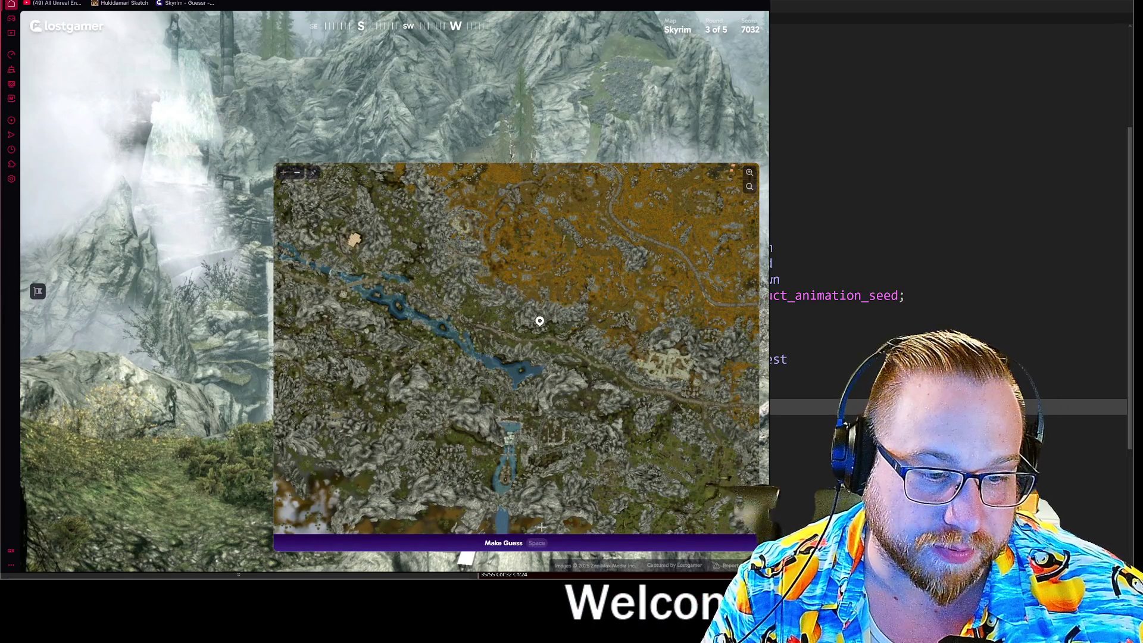
key("space")
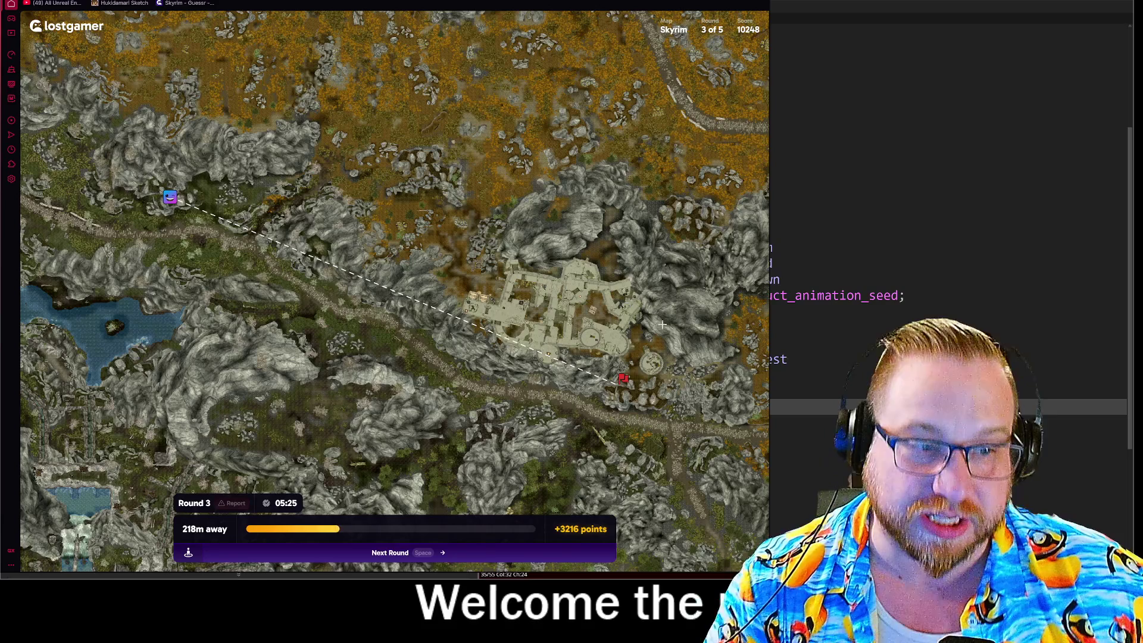
left_click(407, 553)
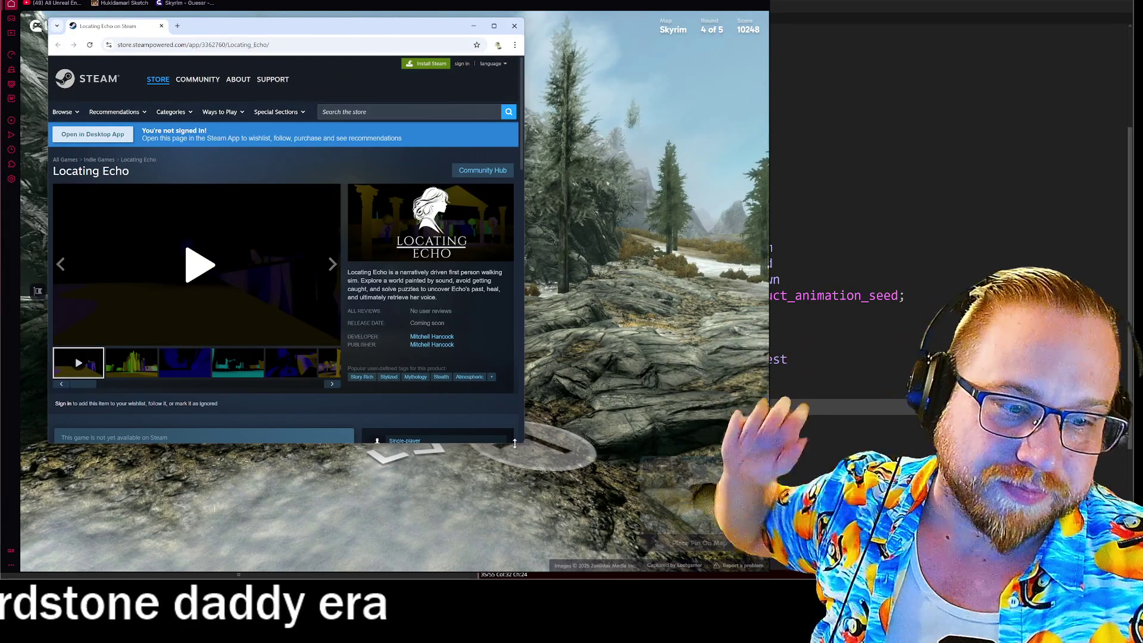
- Make the Locating Echo Steam page fullscreen and browse its screenshots through to the sixth
key("F11")
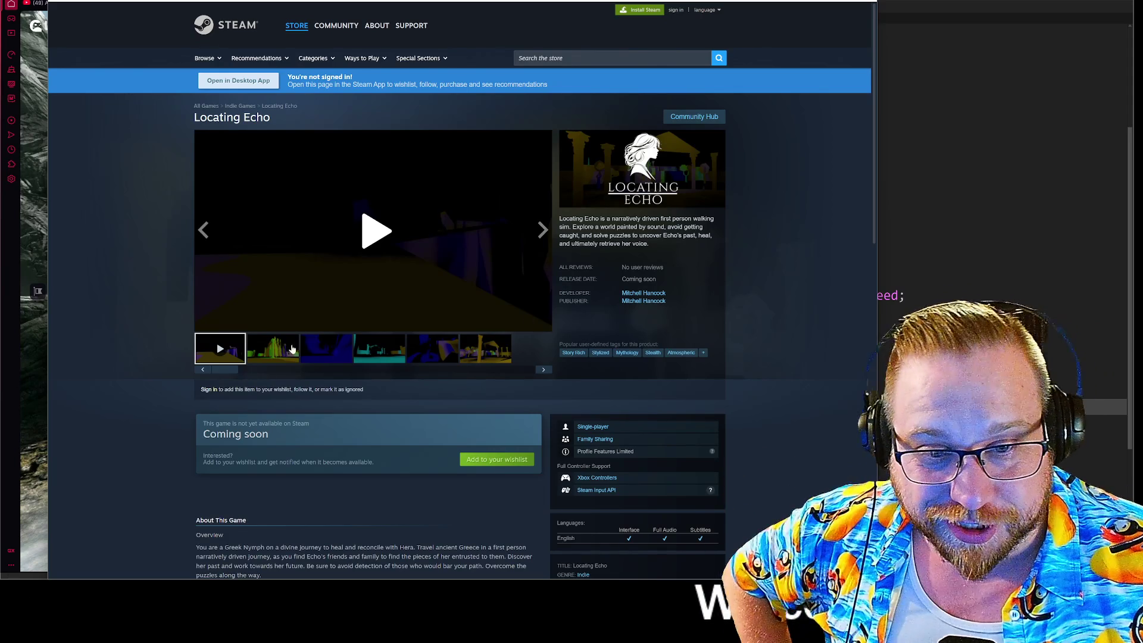
left_click(285, 352)
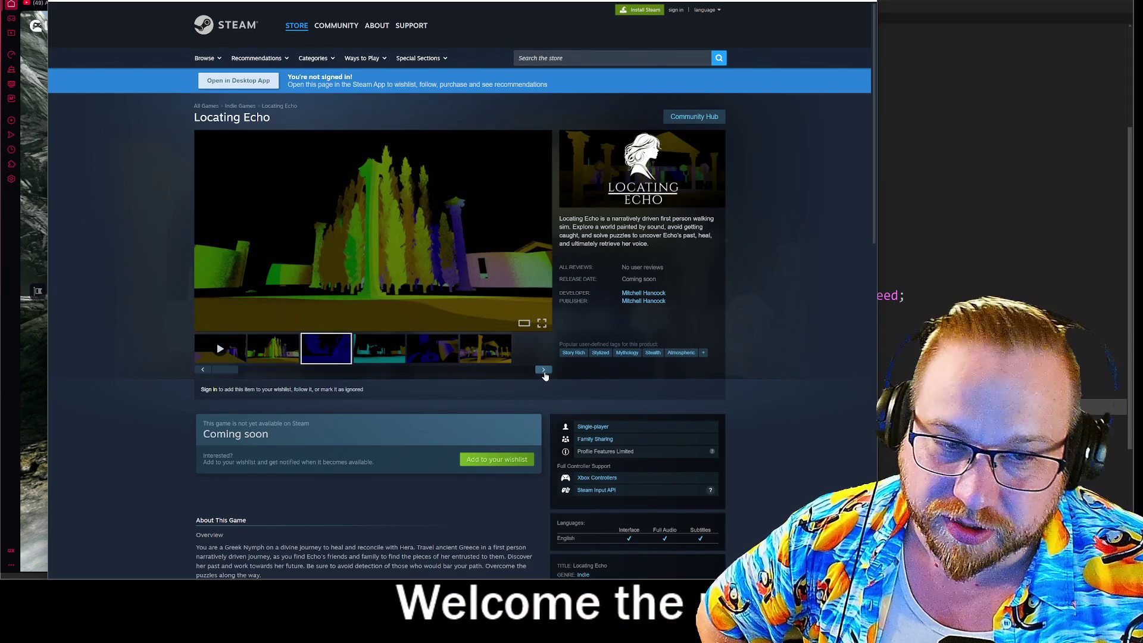
left_click(544, 370)
left_click(544, 370)
left_click(544, 370)
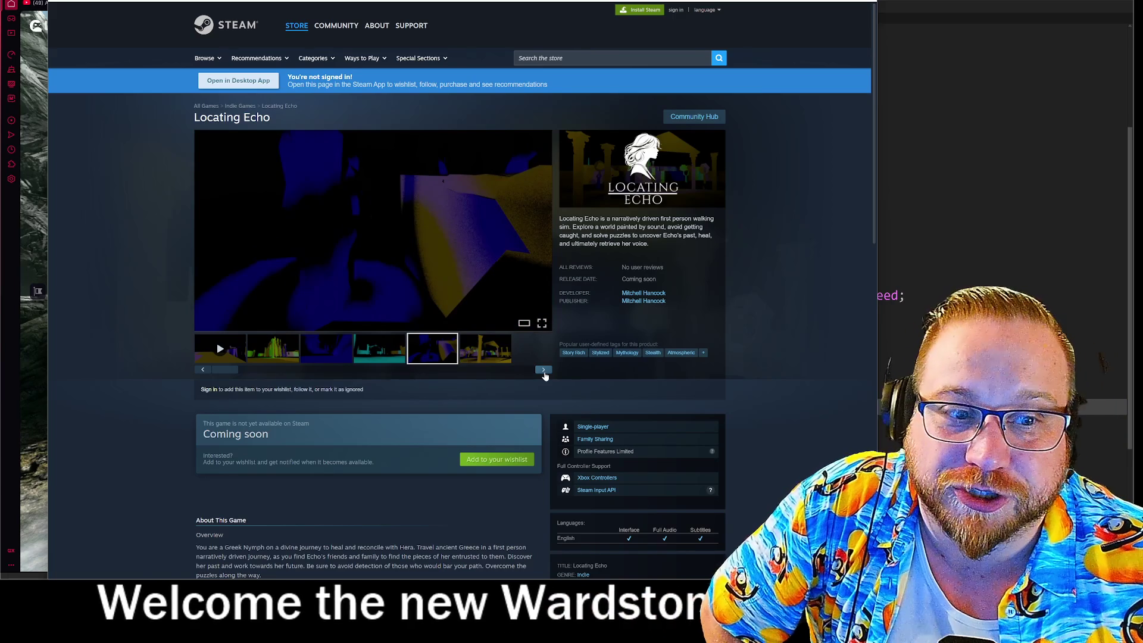
left_click(543, 369)
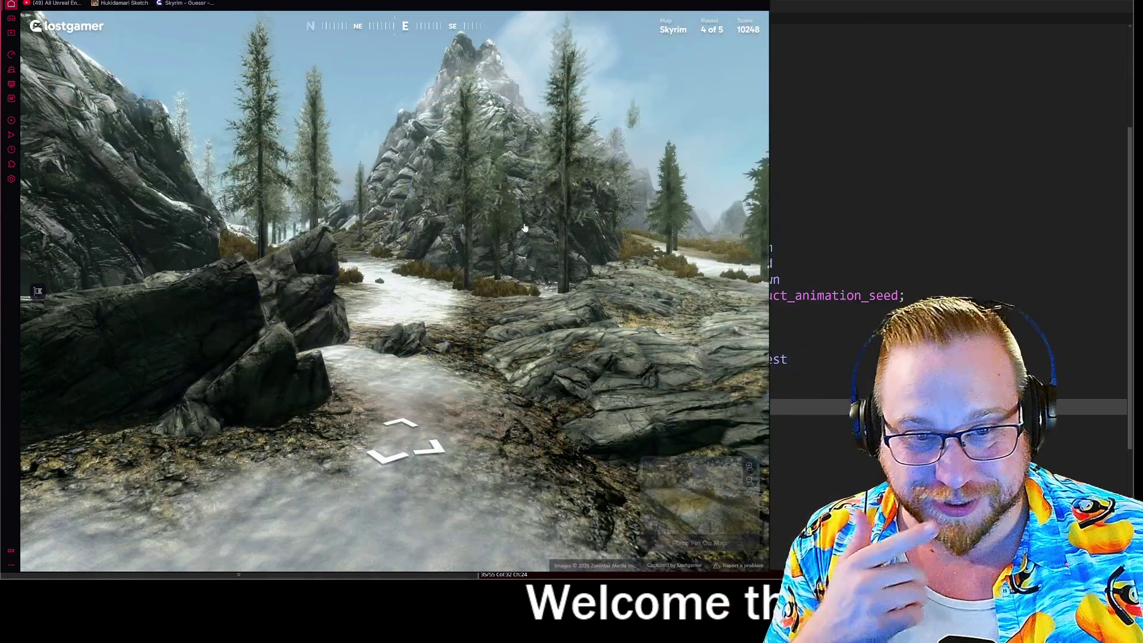
- Walk forward along the path past the large rock to the rocky mountain and snowy forest
mouse_move(351, 80)
left_mouse_down()
mouse_move(624, 199)
mouse_move(285, 171)
left_mouse_up()
key("Up")
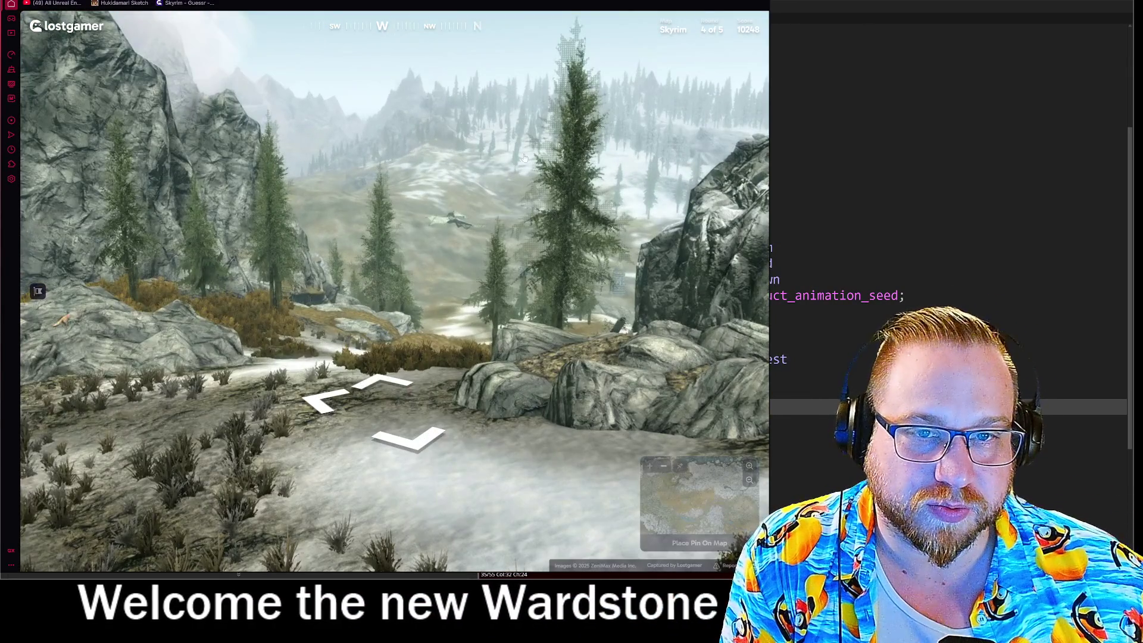
key("Up")
key("Up")
key("Up")
key("Up")
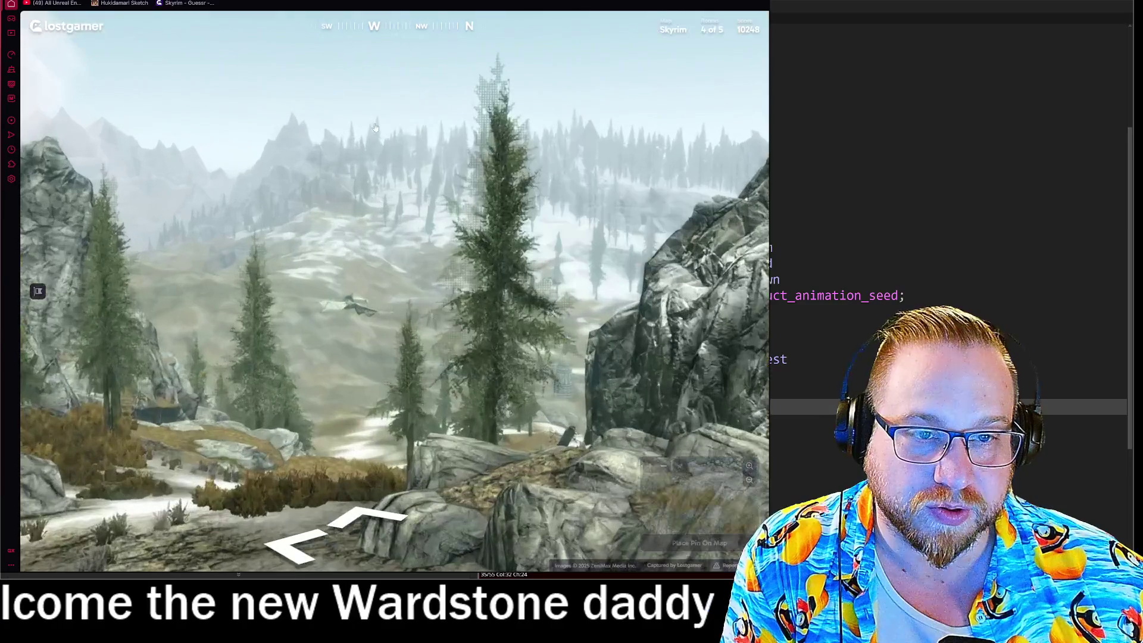
key("Up")
key("Up")
key("Up")
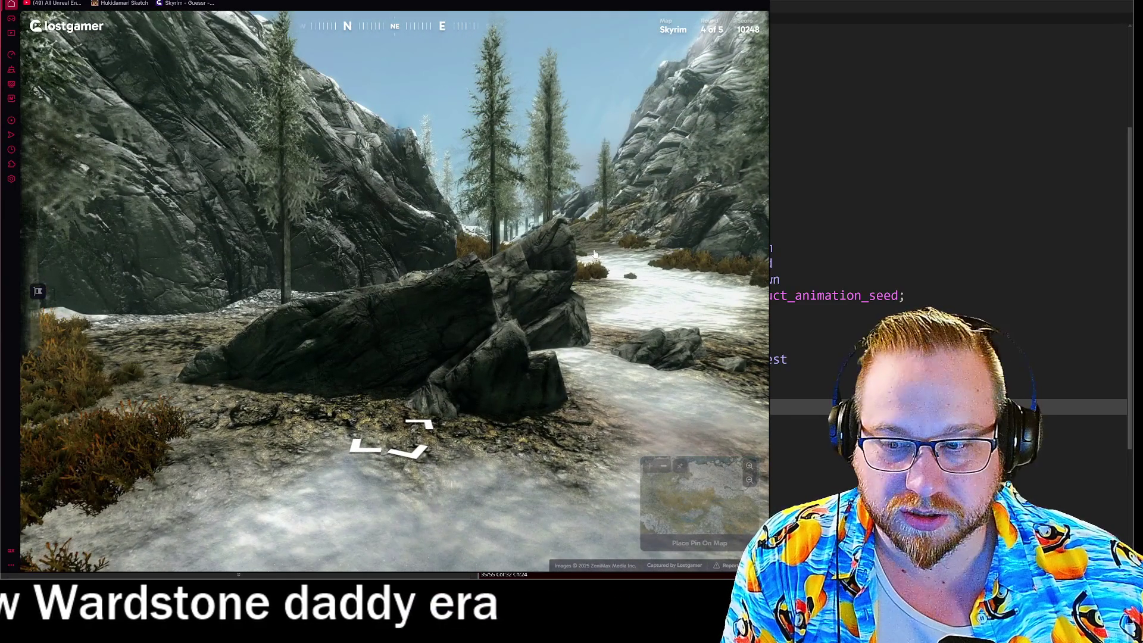
key("Up")
key("Up")
key("Up")
key("Down")
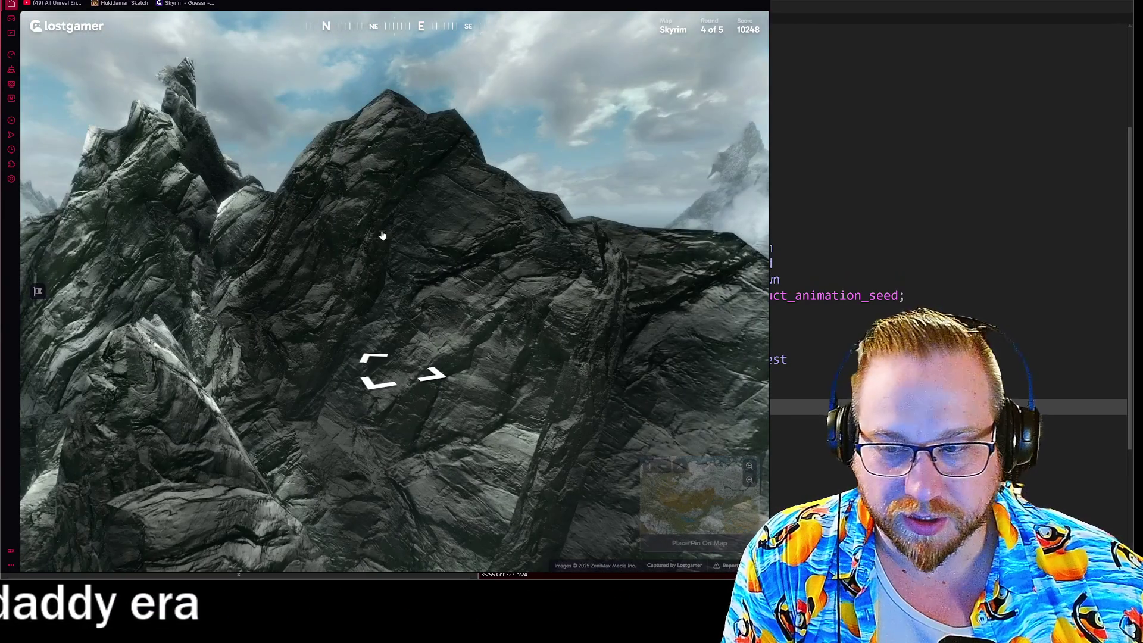
key("Up")
key("Up")
left_click_drag(241, 257, 383, 267)
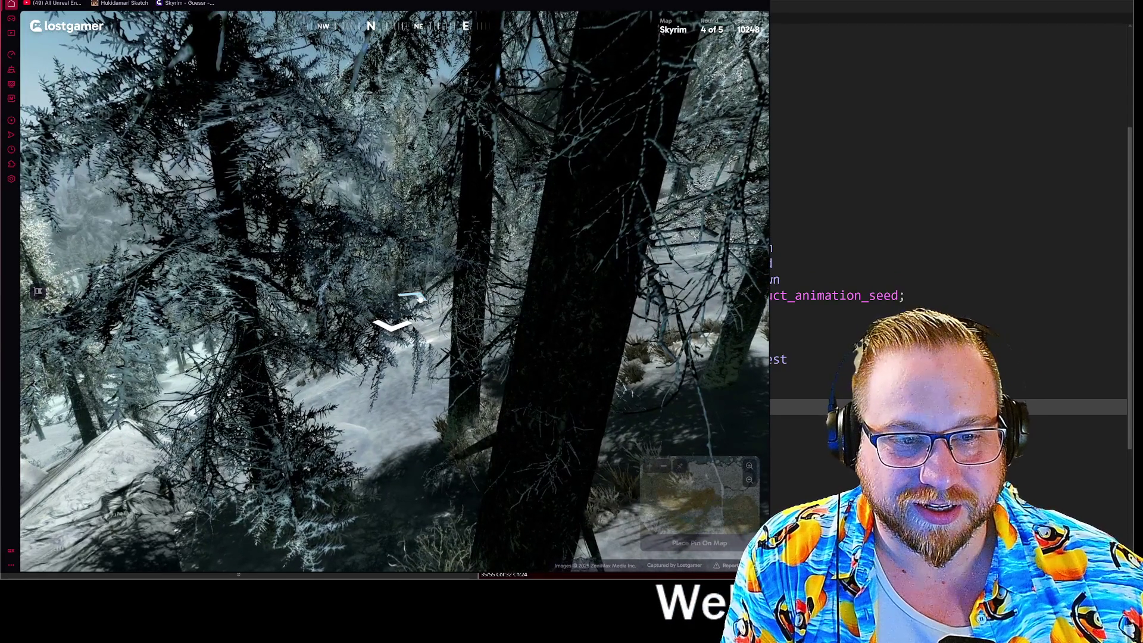
key("Down")
key("Up")
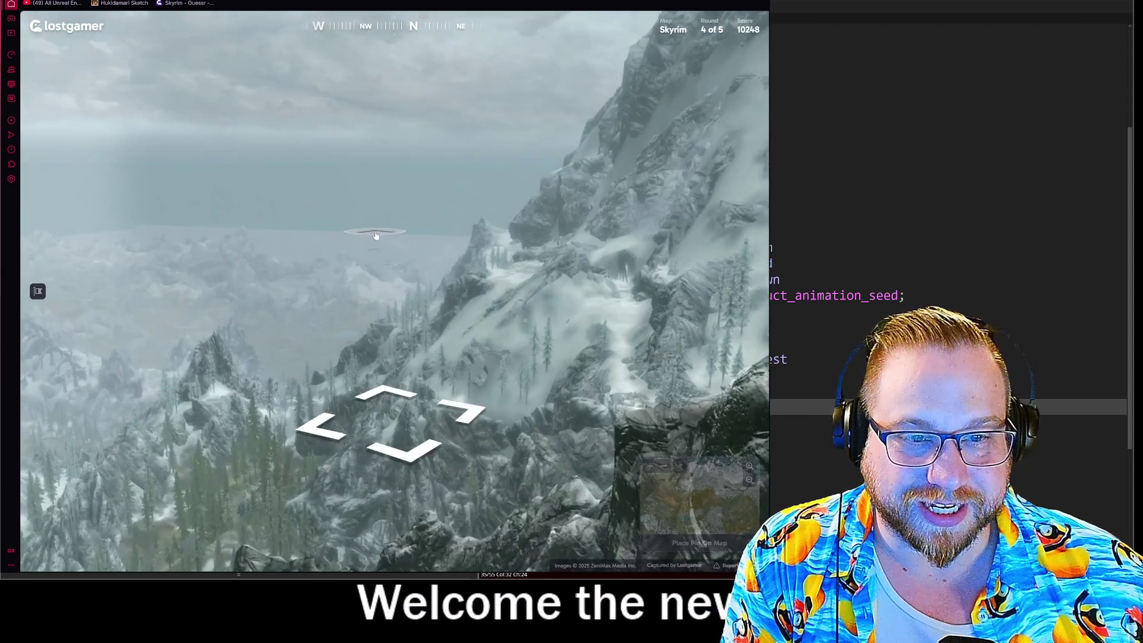
- Visit the aerial vantage point and nearby viewpoints, then return to the round's starting viewpoint
left_click(376, 235)
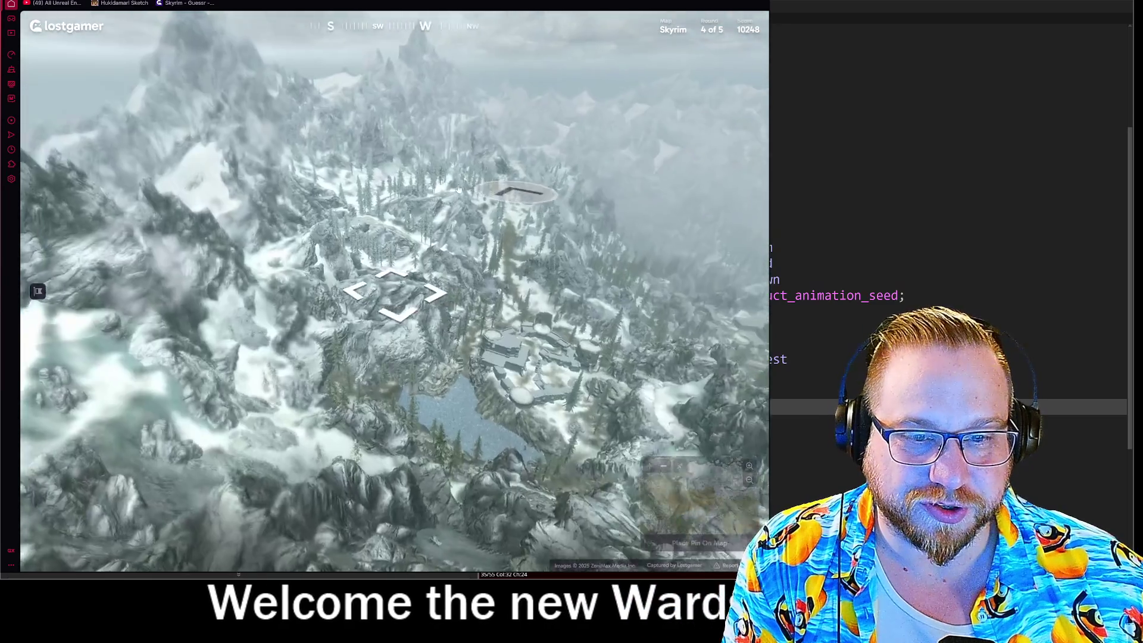
left_click(499, 192)
key("Down")
key("Right")
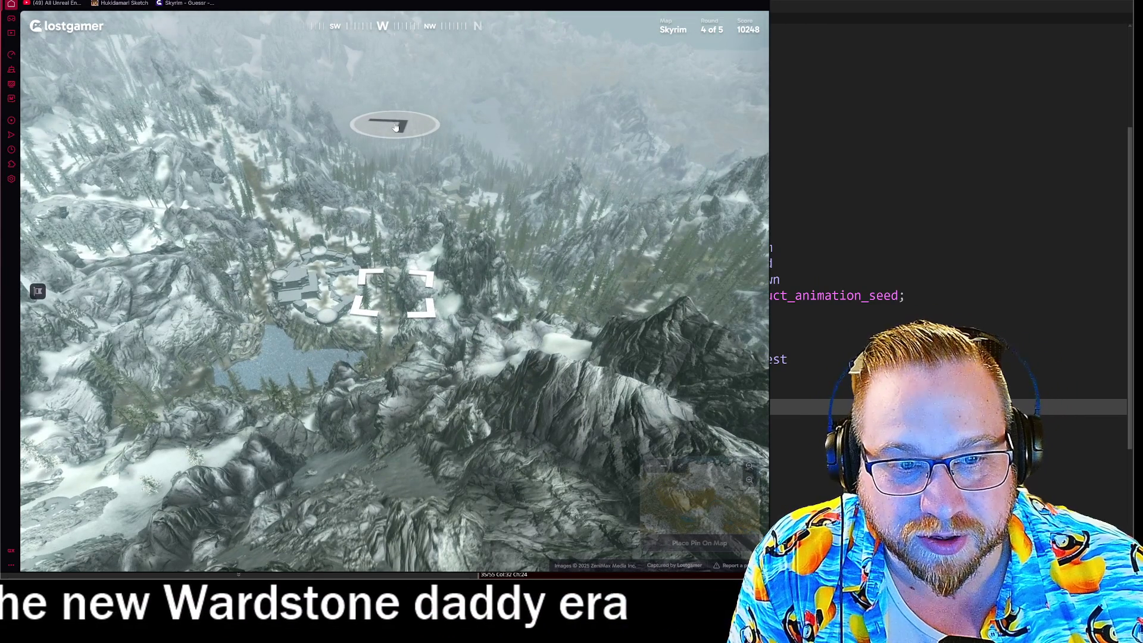
left_click(395, 127)
left_click(39, 292)
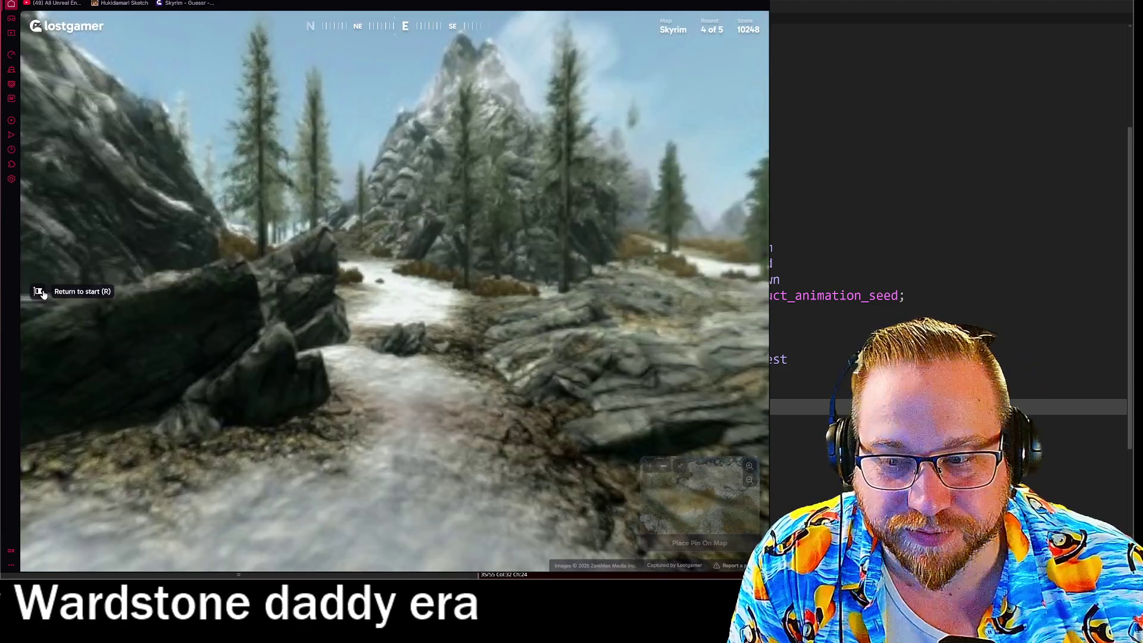
- Look around from the start, move toward the foggy hillside, view the valley, and expand the guess map
mouse_move(416, 284)
left_mouse_down()
mouse_move(517, 223)
mouse_move(436, 245)
left_mouse_up()
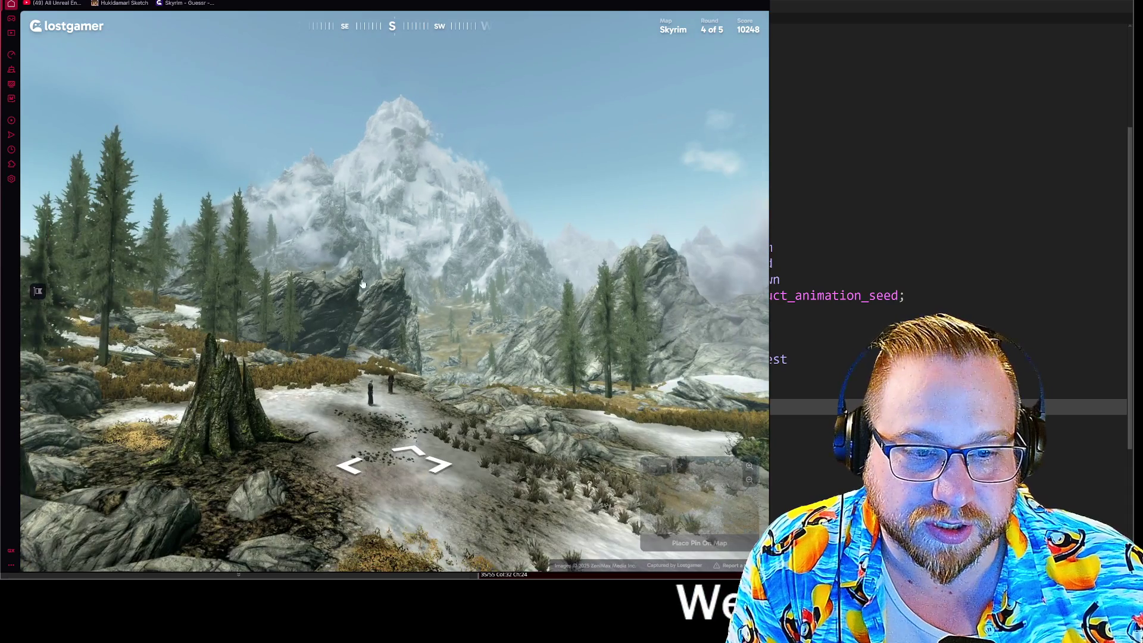
mouse_move(363, 284)
left_mouse_down()
mouse_move(286, 205)
mouse_move(333, 256)
mouse_move(357, 310)
mouse_move(383, 289)
mouse_move(345, 328)
left_mouse_up()
left_click(342, 330)
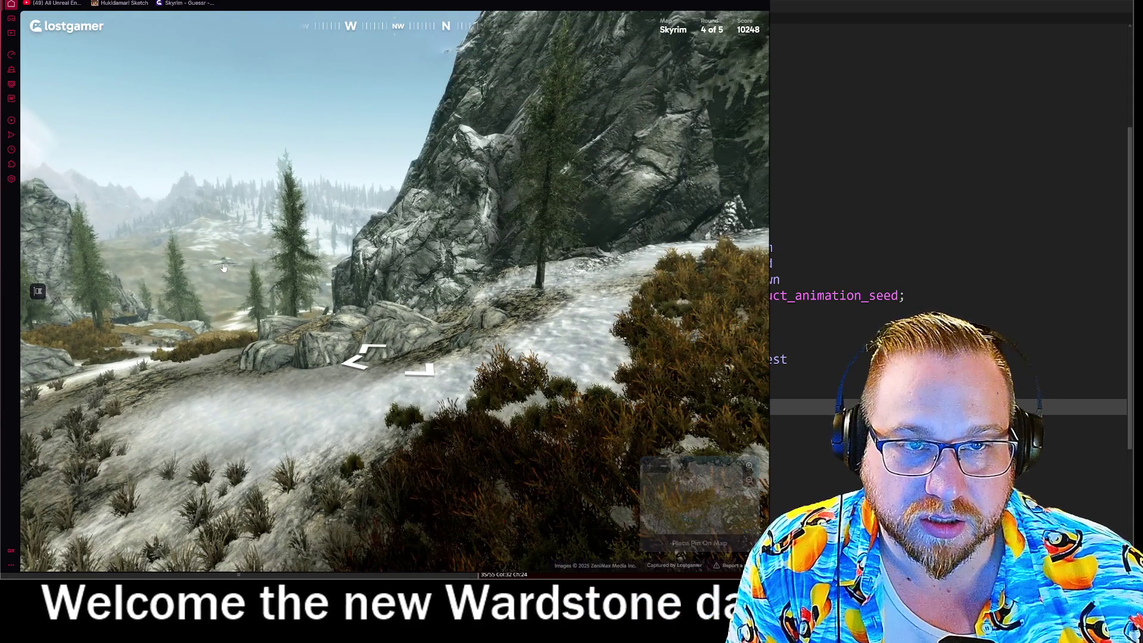
left_click_drag(223, 267, 397, 248)
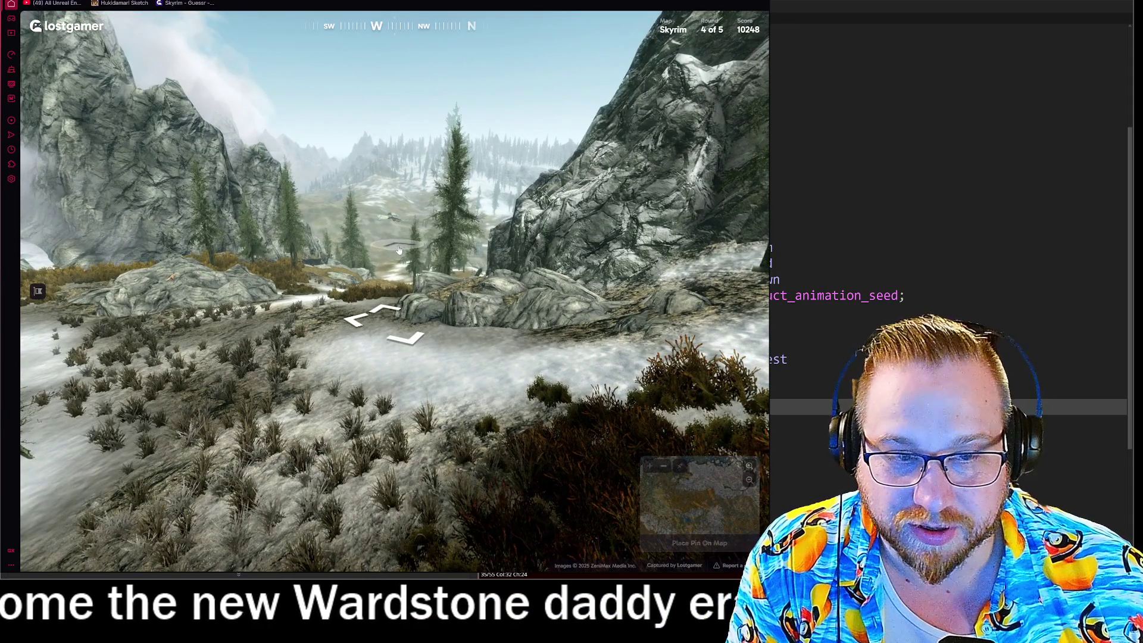
mouse_move(655, 470)
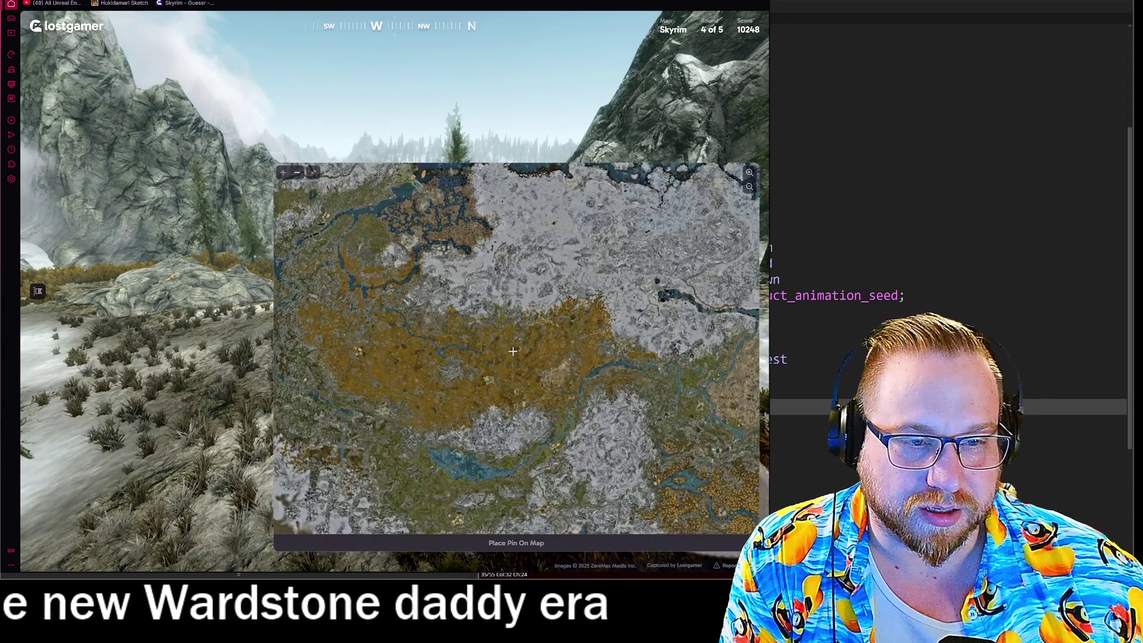
- Pan the guess map to the northern coast, then hop viewpoints to the snowy aerial vantage over the lake
left_click_drag(436, 287, 561, 358)
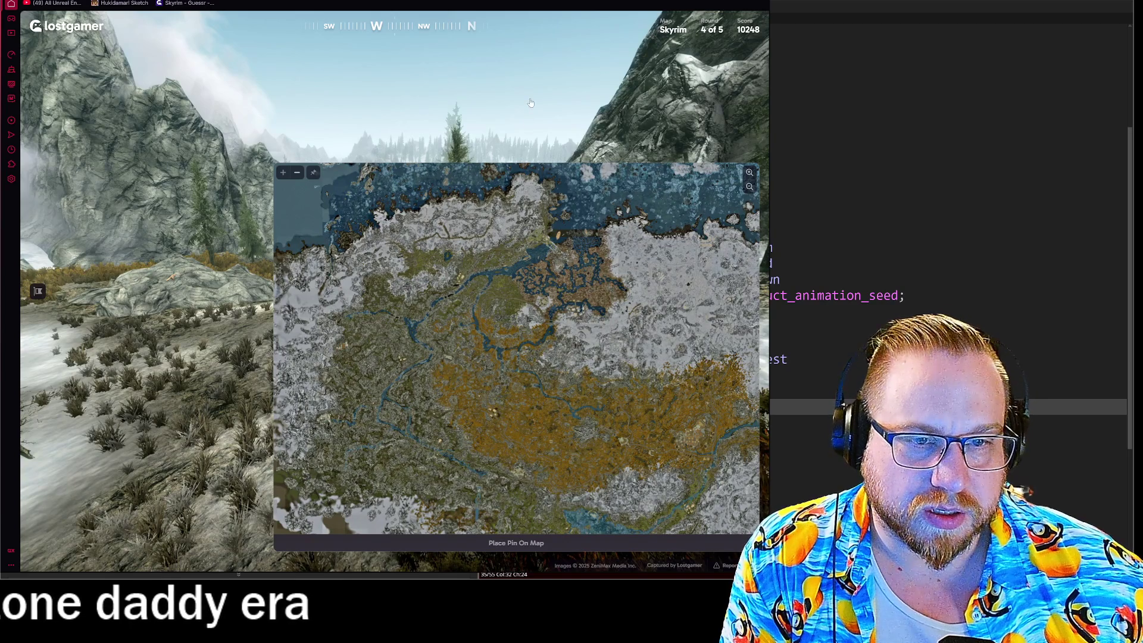
left_click_drag(585, 101, 369, 364)
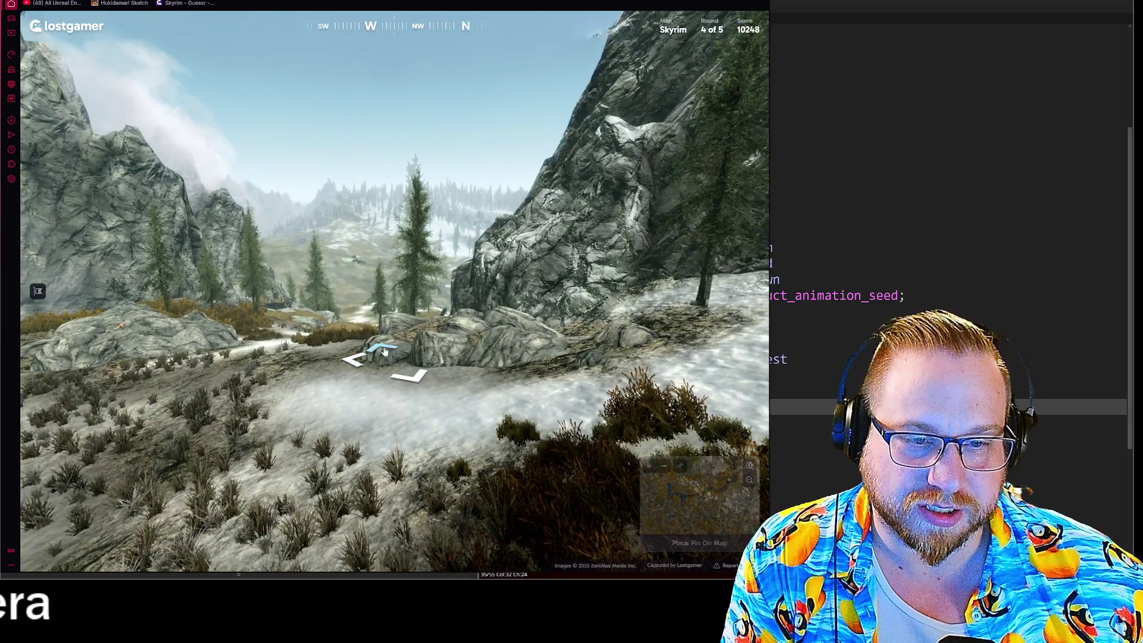
left_click(384, 351)
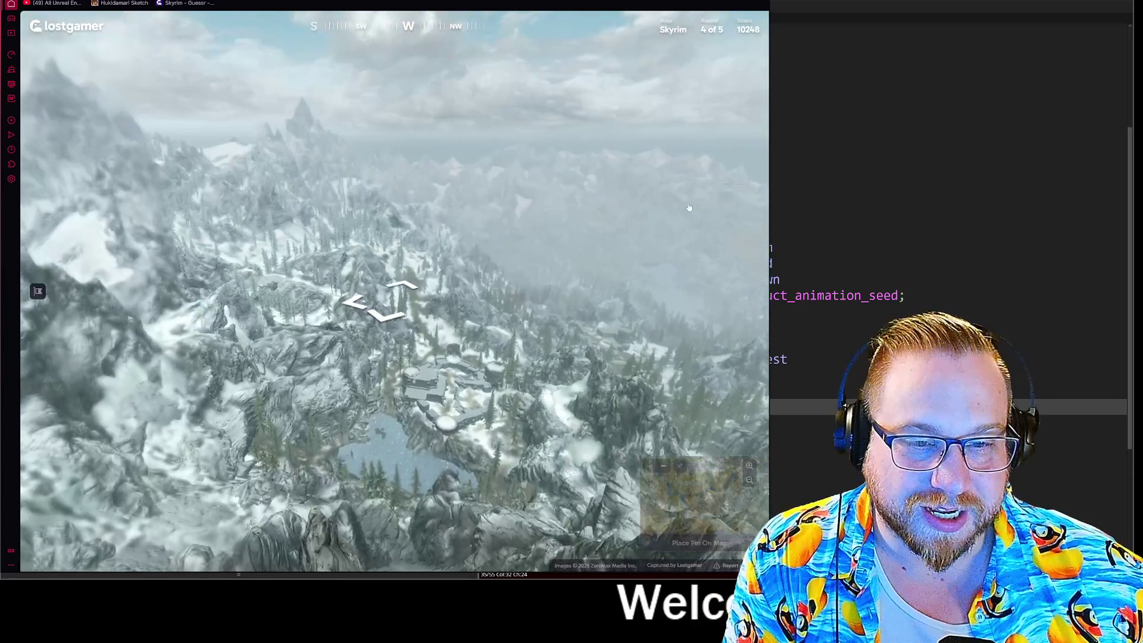
left_click(421, 446)
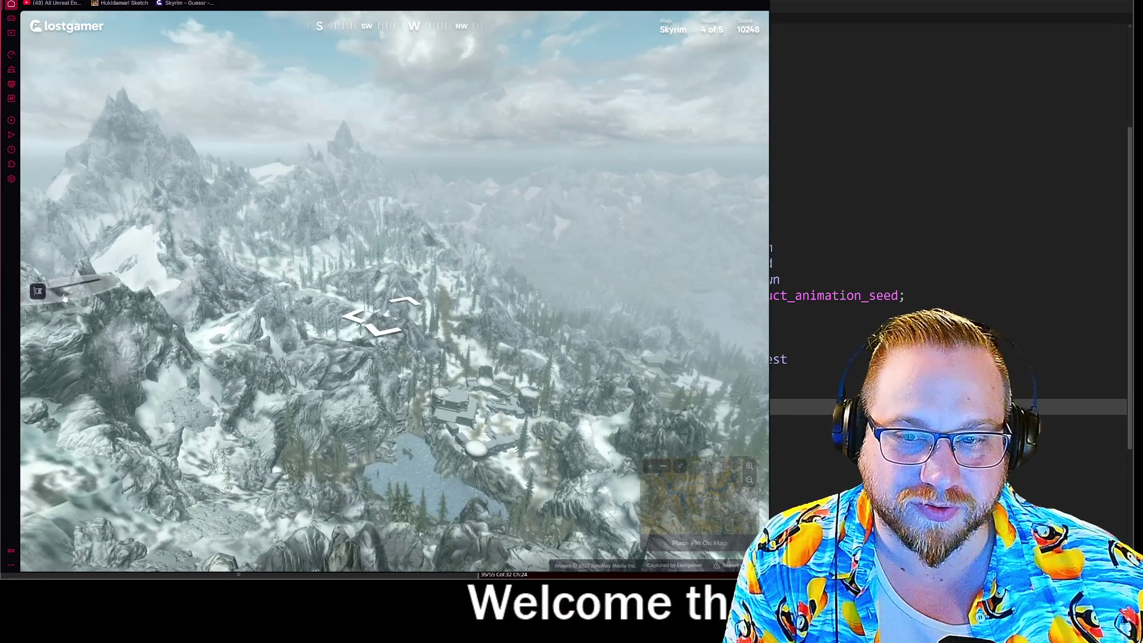
left_click(38, 291)
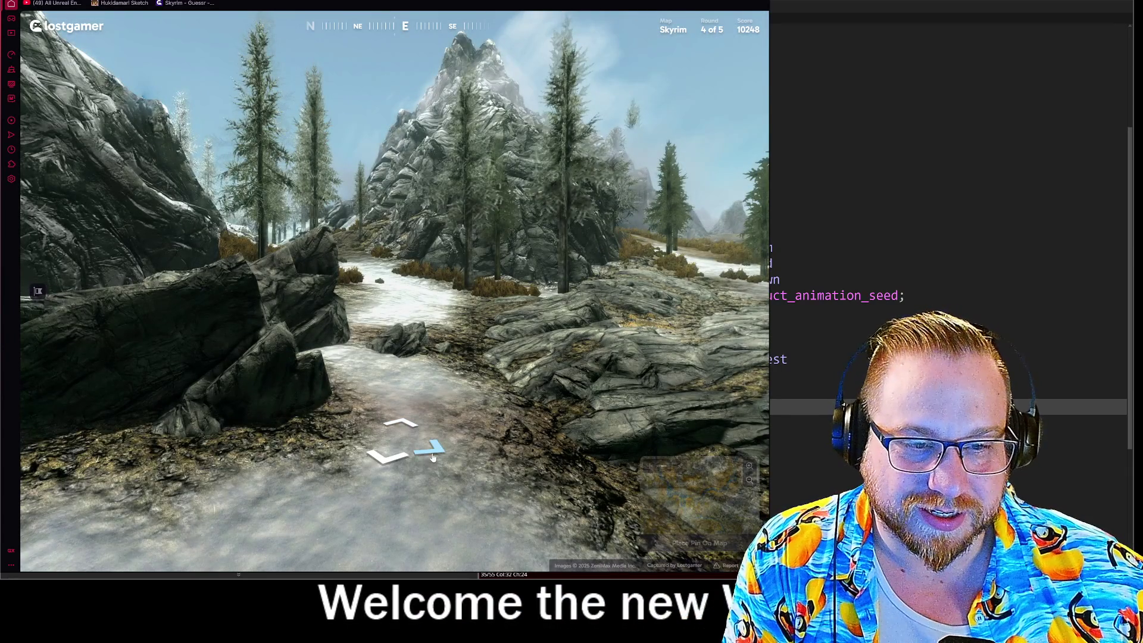
left_click(432, 456)
left_click(395, 446)
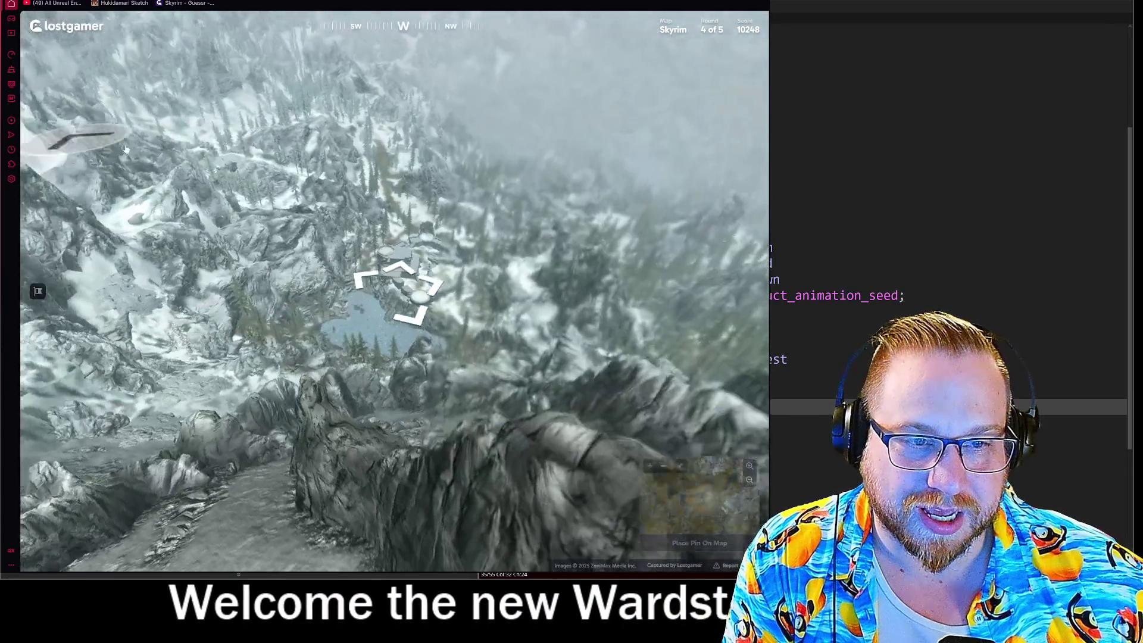